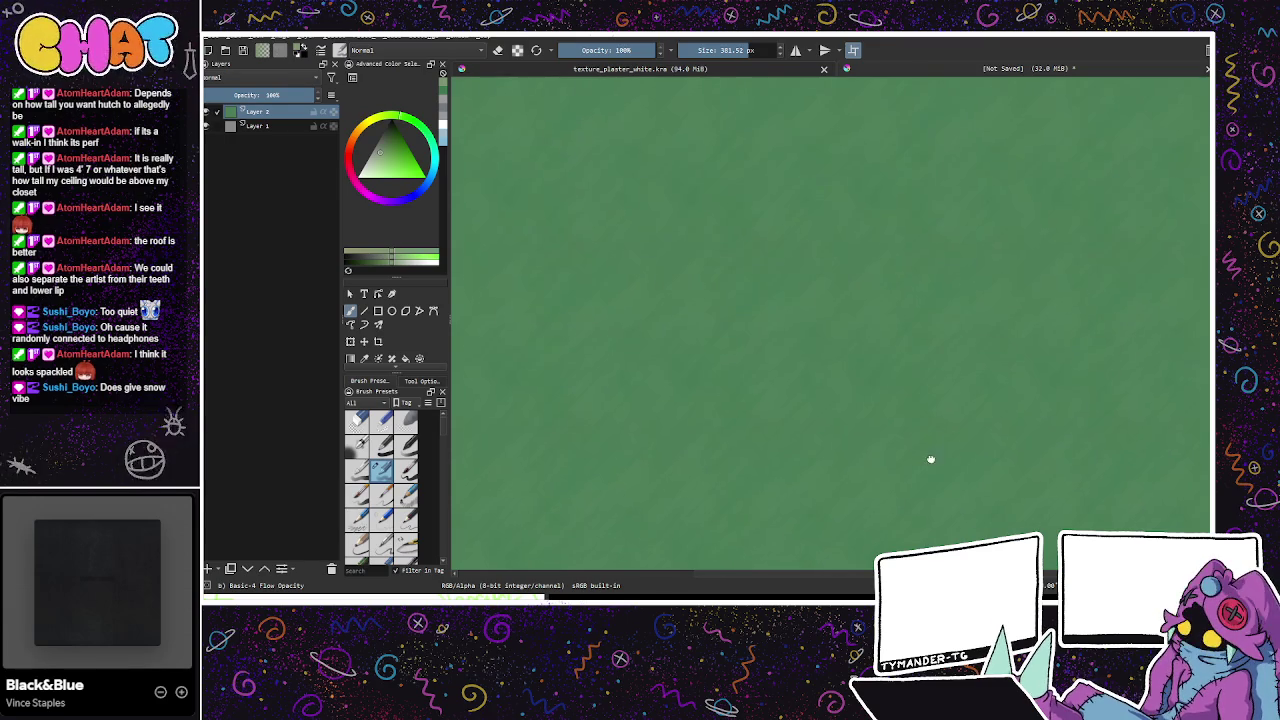
# Step: Add a new paint layer at 30% opacity and hide it to compare
pyautogui.moveTo(998, 472)
pyautogui.mouseDown()
pyautogui.moveTo(860, 437)
pyautogui.moveTo(774, 323)
pyautogui.moveTo(911, 370)
pyautogui.mouseUp()
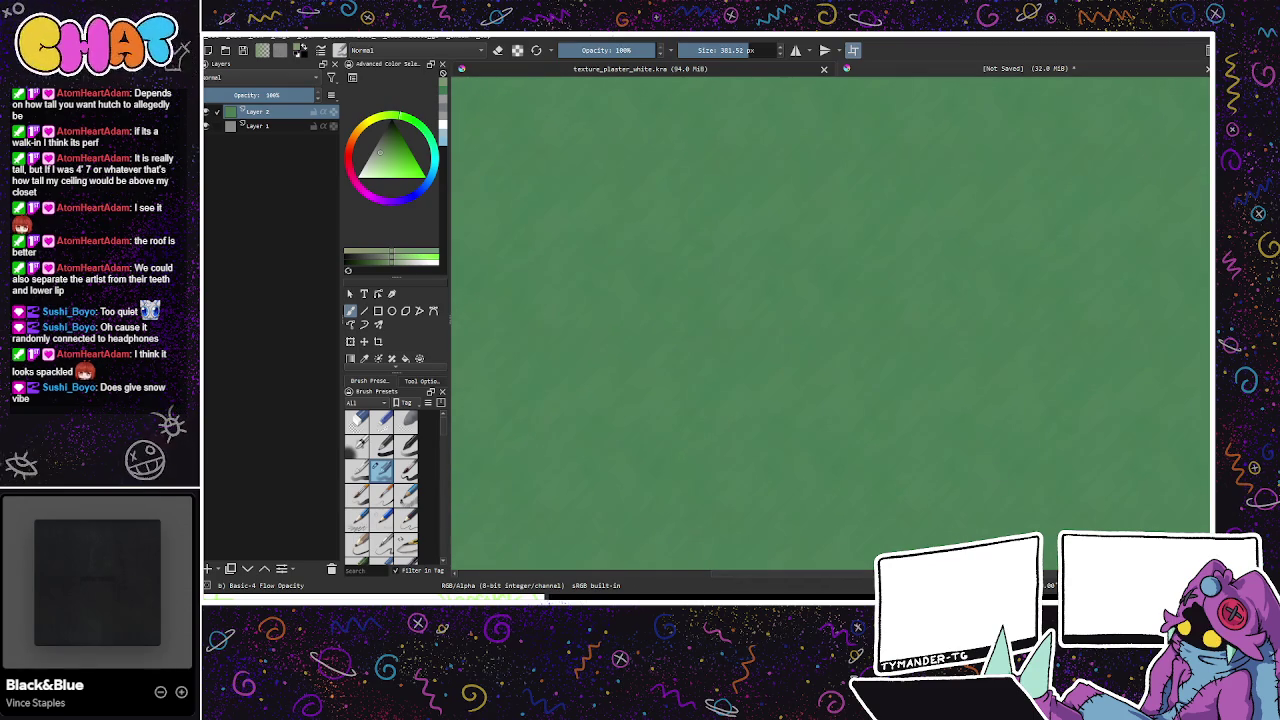
pyautogui.press('Insert')
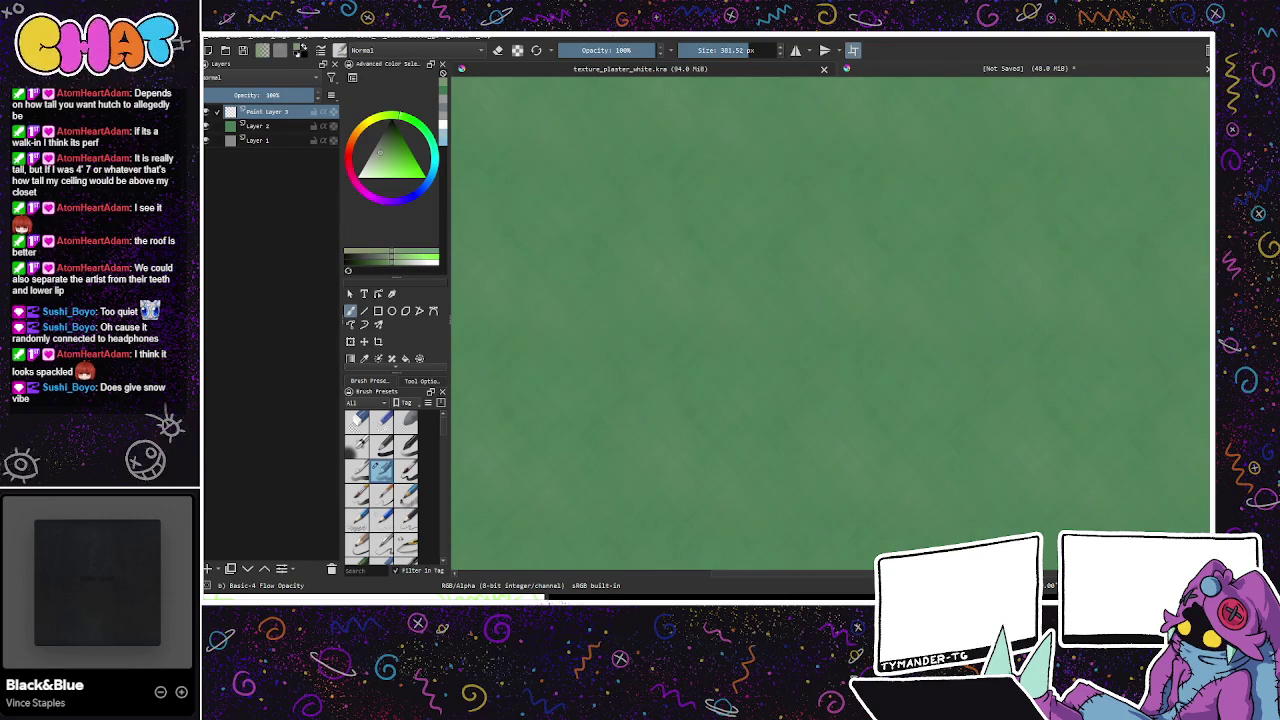
pyautogui.moveTo(318, 95); pyautogui.dragTo(278, 95)
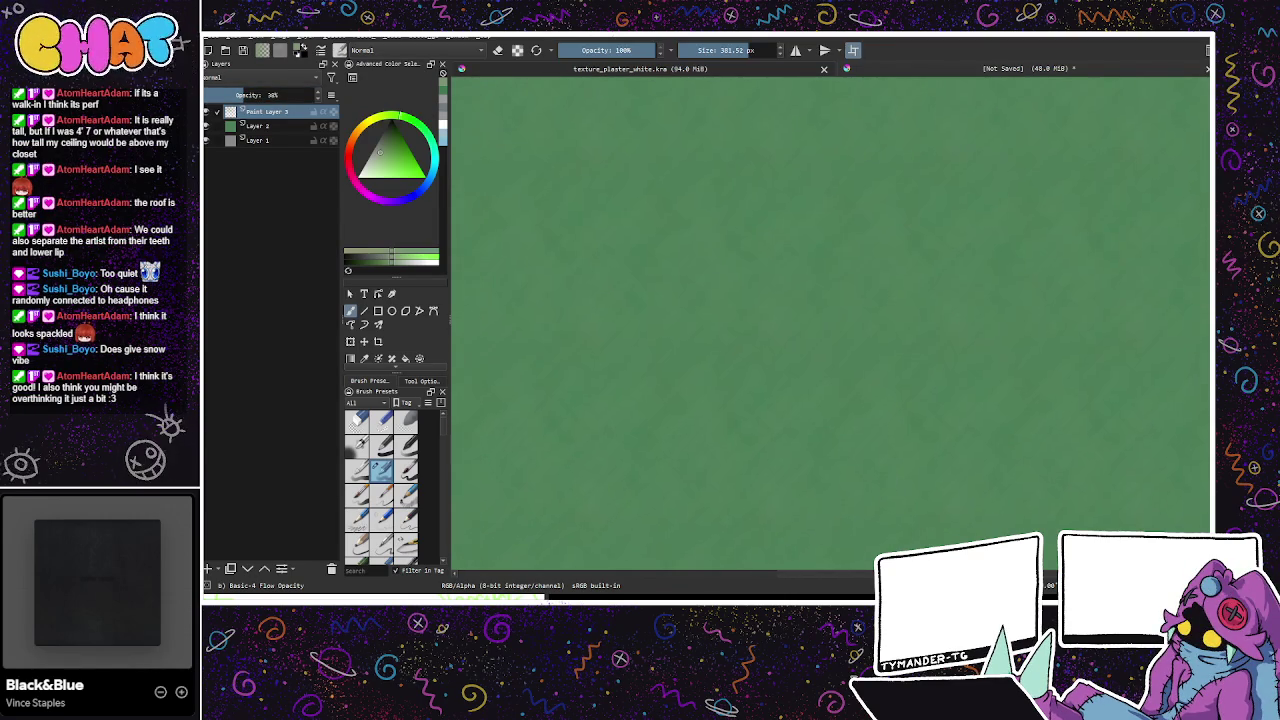
pyautogui.click(208, 112)
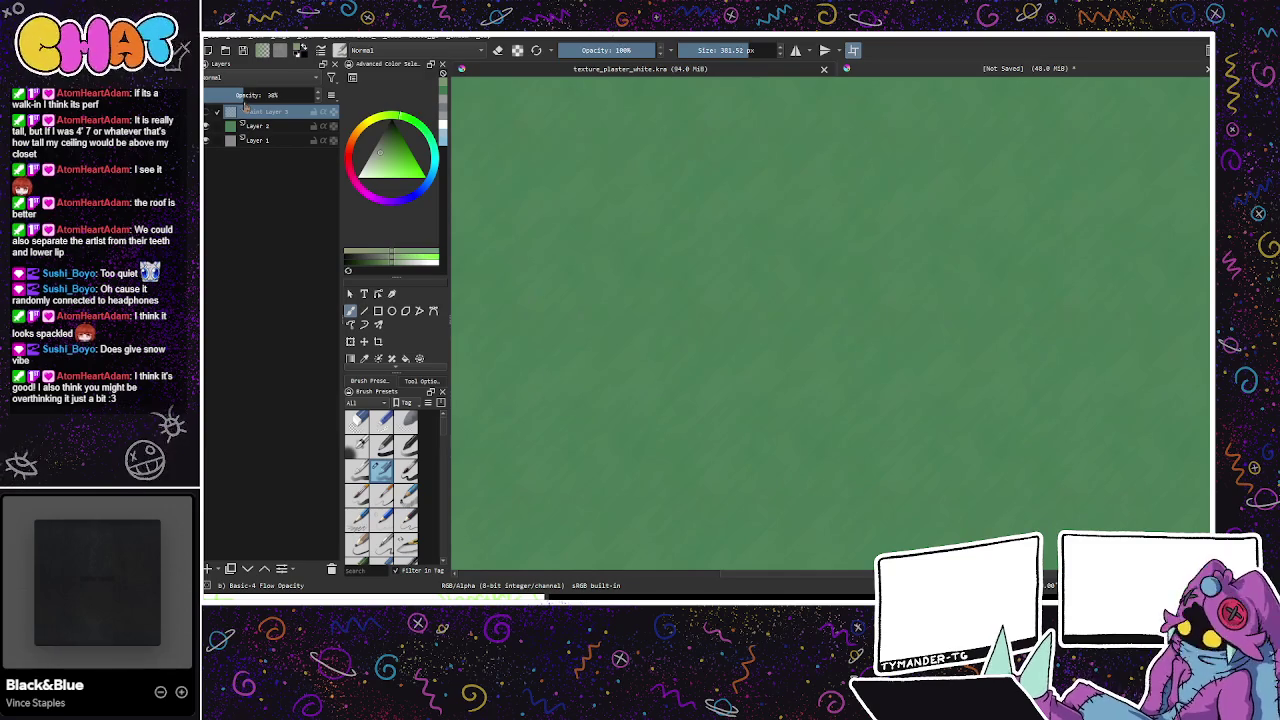
# Step: Save the green texture as texture_paint_green.kra and start a new document
pyautogui.hotkey('ctrl', 's')
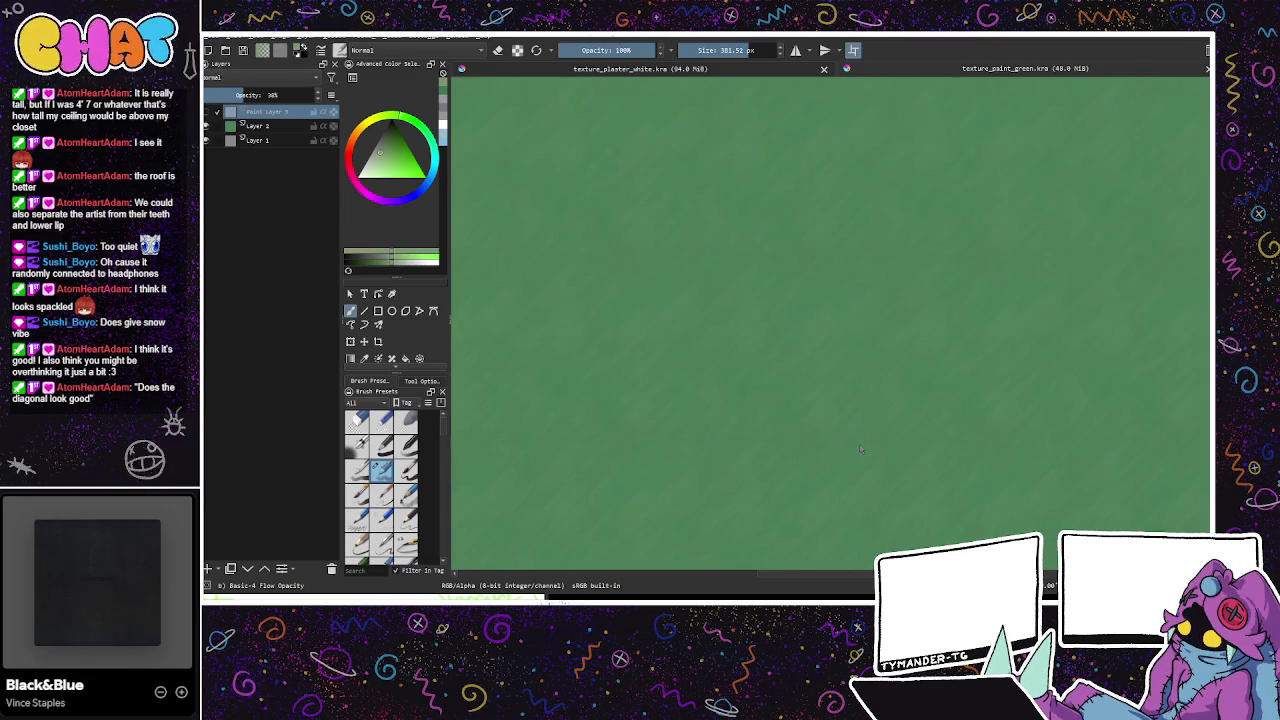
pyautogui.hotkey('ctrl', 'n')
pyautogui.press('Return')
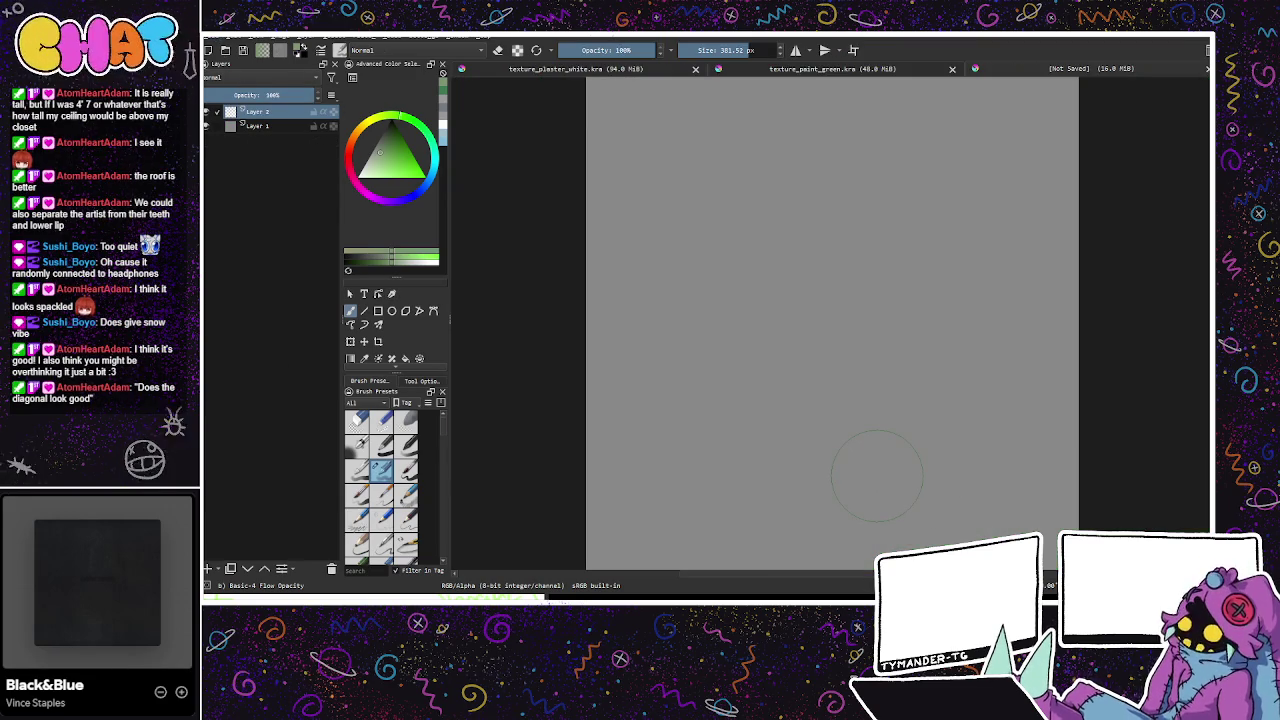
# Step: Zoom out to the whole canvas and choose an orange paint colour
pyautogui.press('-')
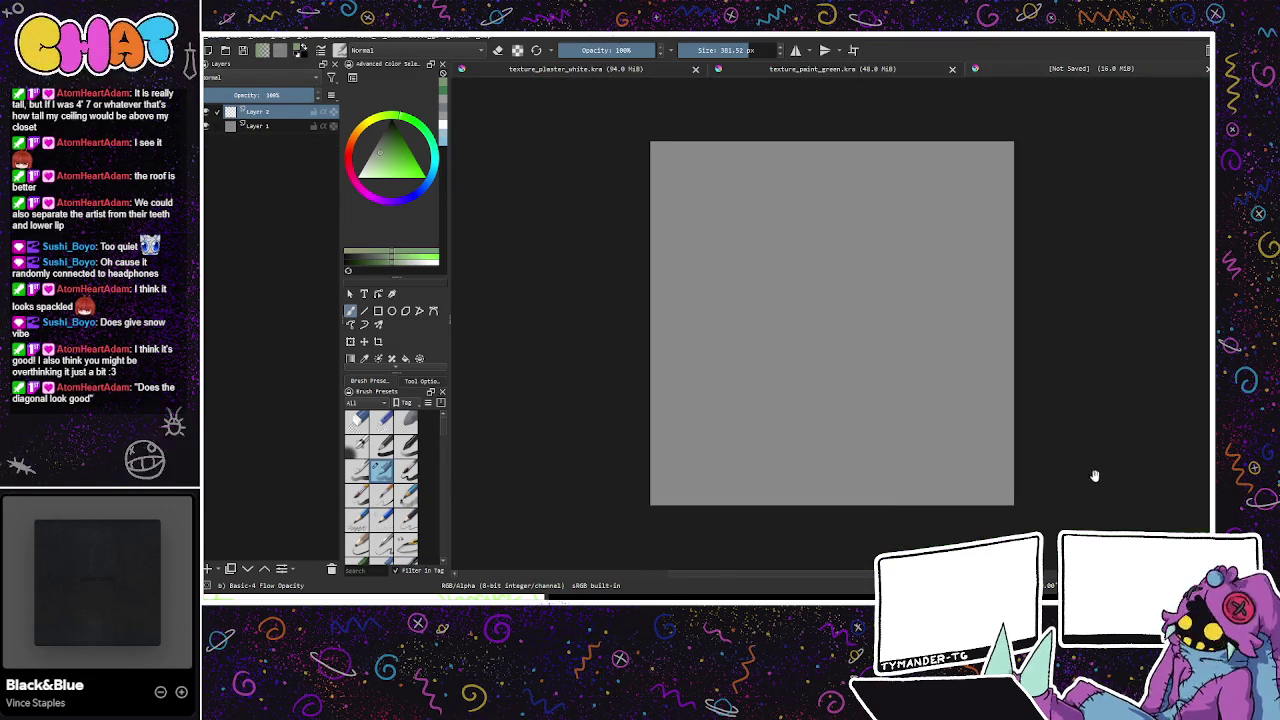
pyautogui.moveTo(1100, 474); pyautogui.dragTo(997, 489)
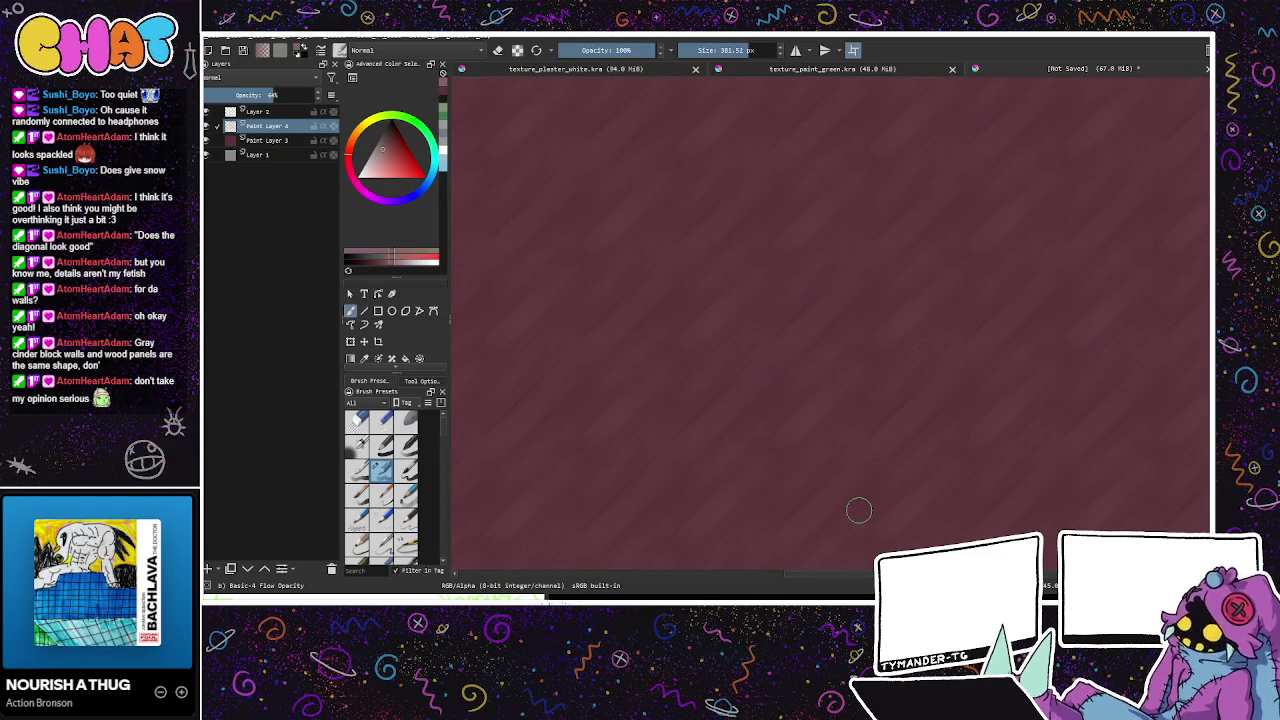
pyautogui.click(352, 140)
pyautogui.click(388, 148)
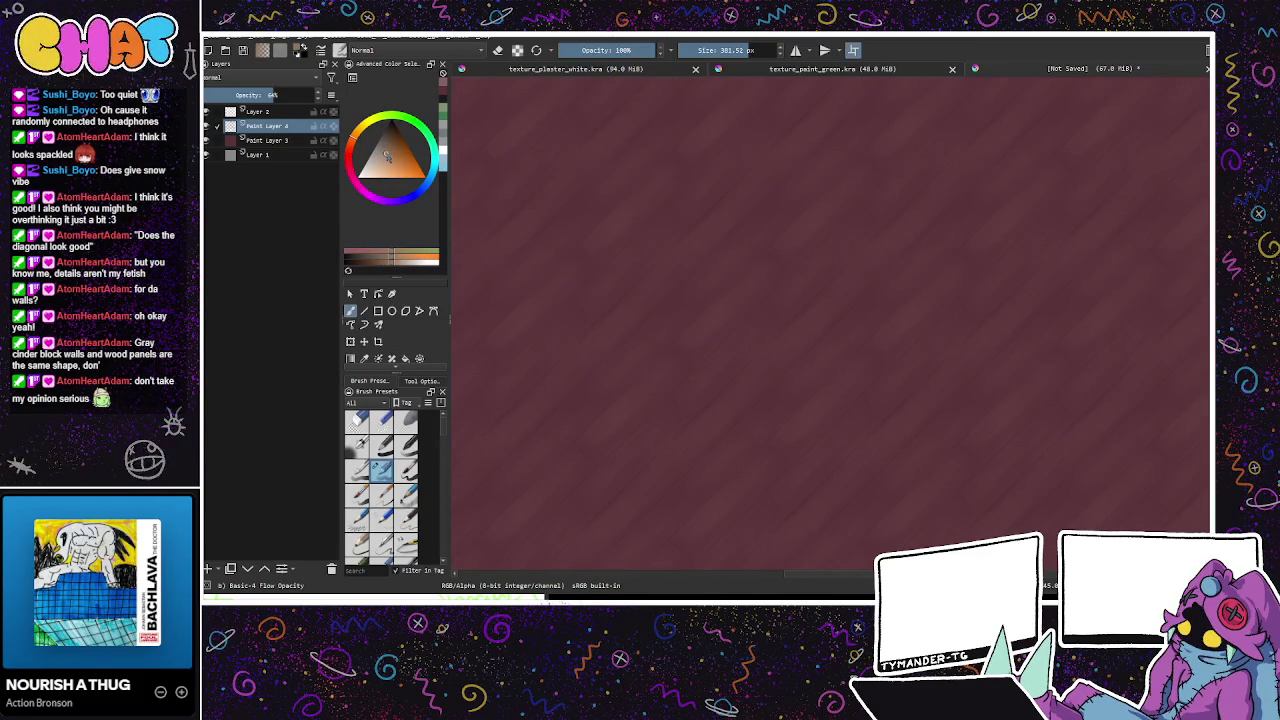
# Step: On a new paint layer, brush faint orange diagonal streaks, then pick a magenta shade
pyautogui.press('Insert')
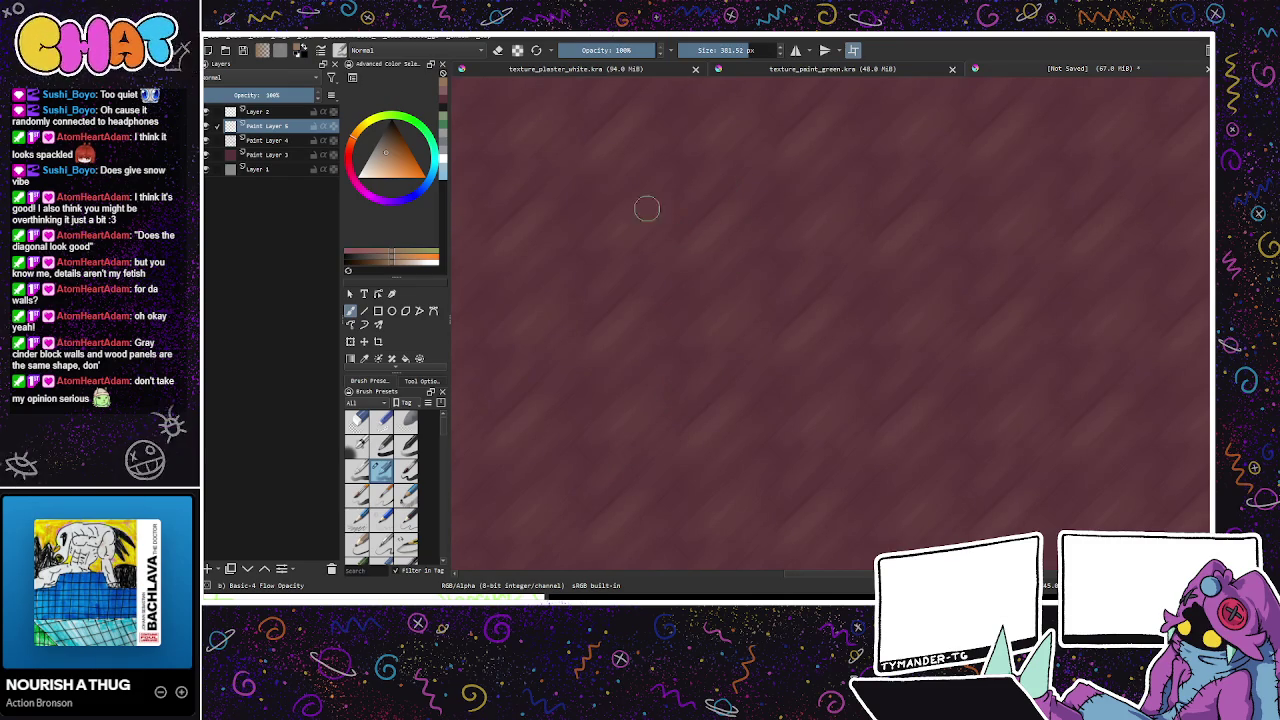
pyautogui.moveTo(686, 306); pyautogui.dragTo(883, 454)
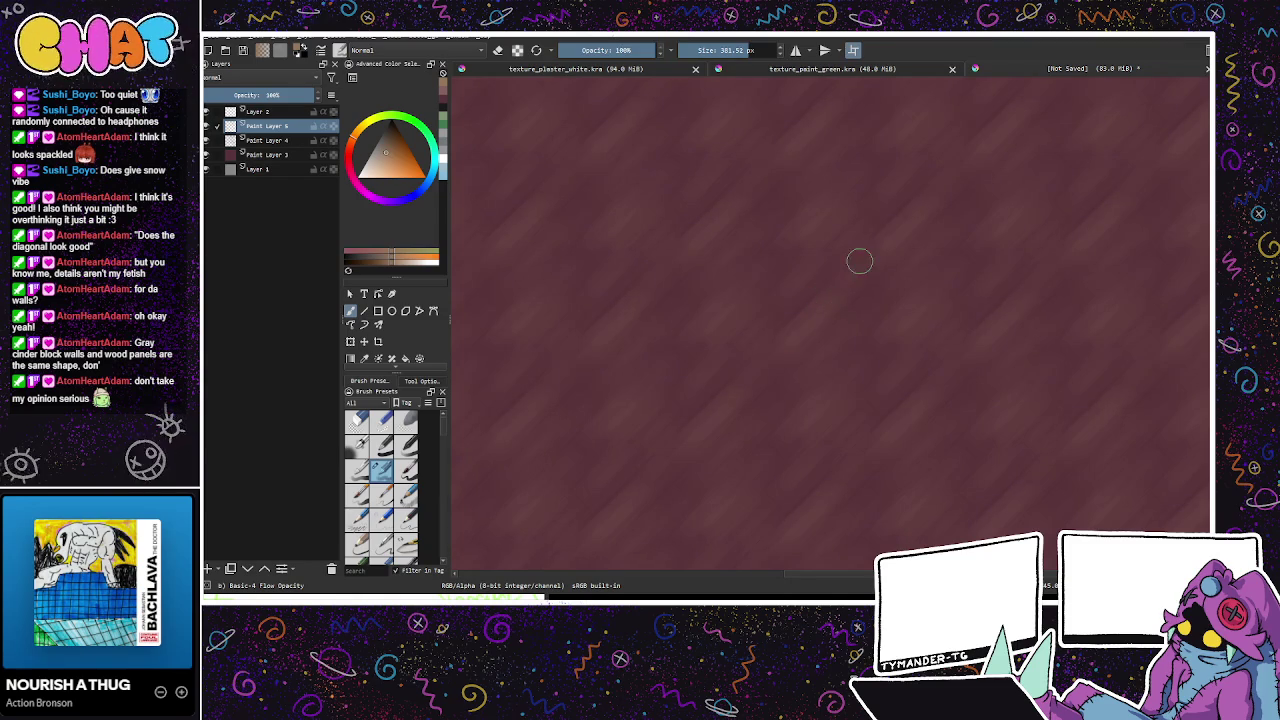
pyautogui.moveTo(812, 435); pyautogui.dragTo(929, 514)
pyautogui.moveTo(793, 418); pyautogui.dragTo(874, 349)
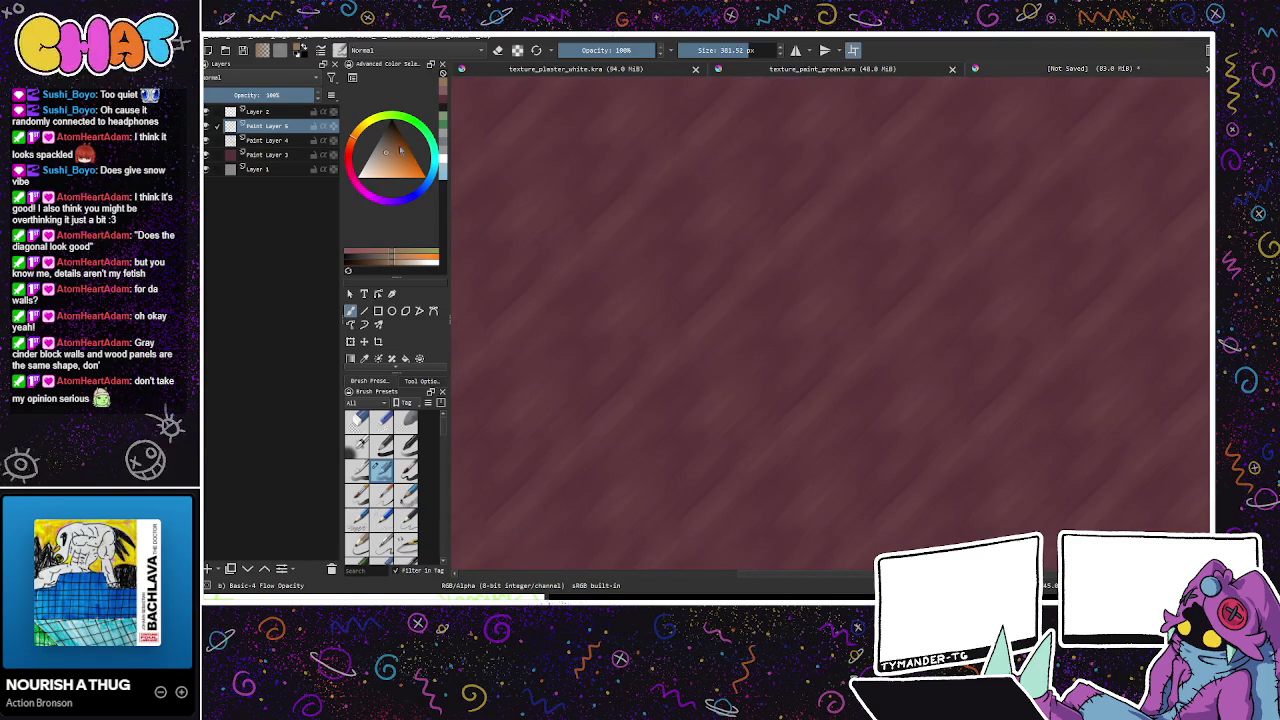
pyautogui.moveTo(353, 157); pyautogui.dragTo(362, 192)
pyautogui.click(400, 140)
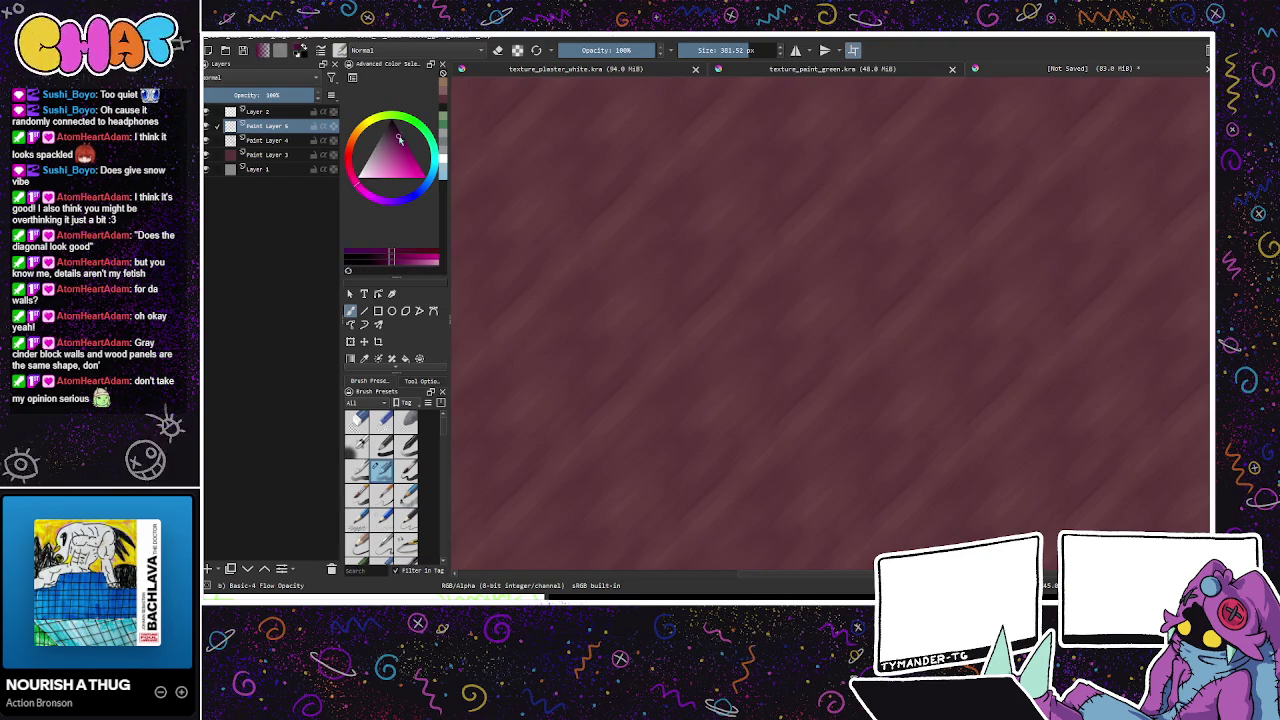
# Step: Set the brush to about 258 px and paint wide magenta diagonal bands
pyautogui.hotkey('ctrl', 'z')
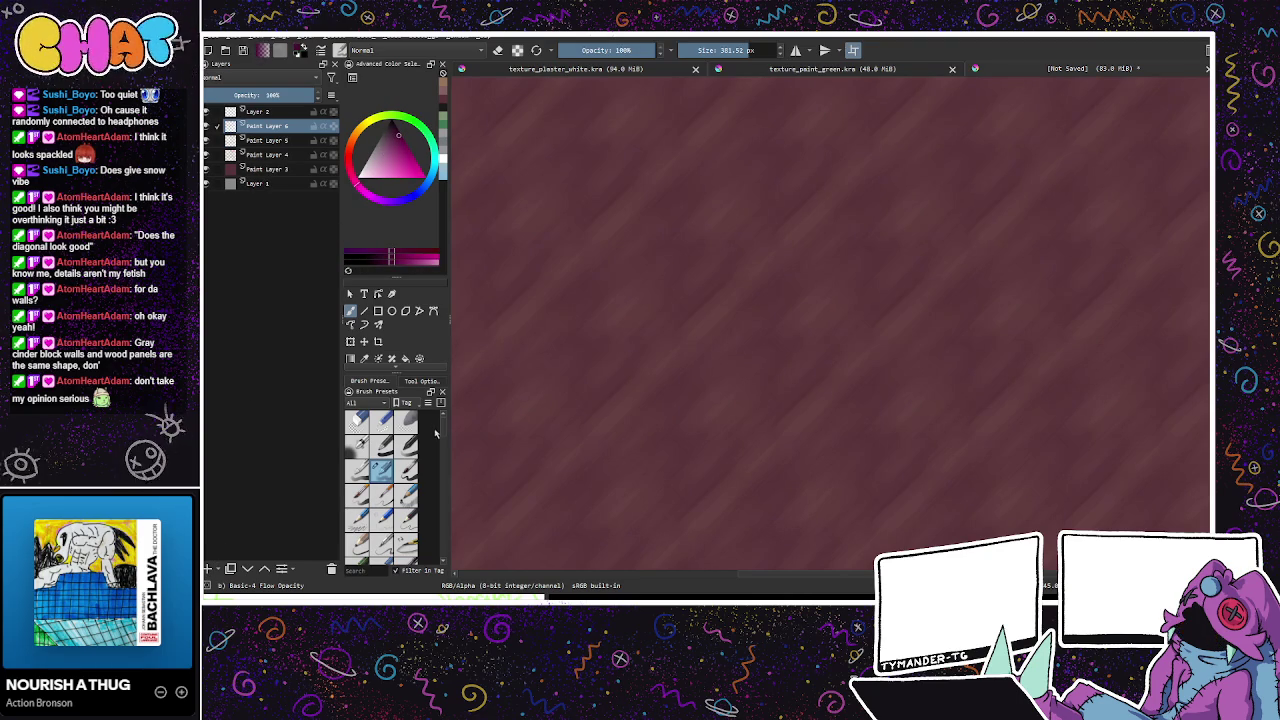
pyautogui.click(716, 48)
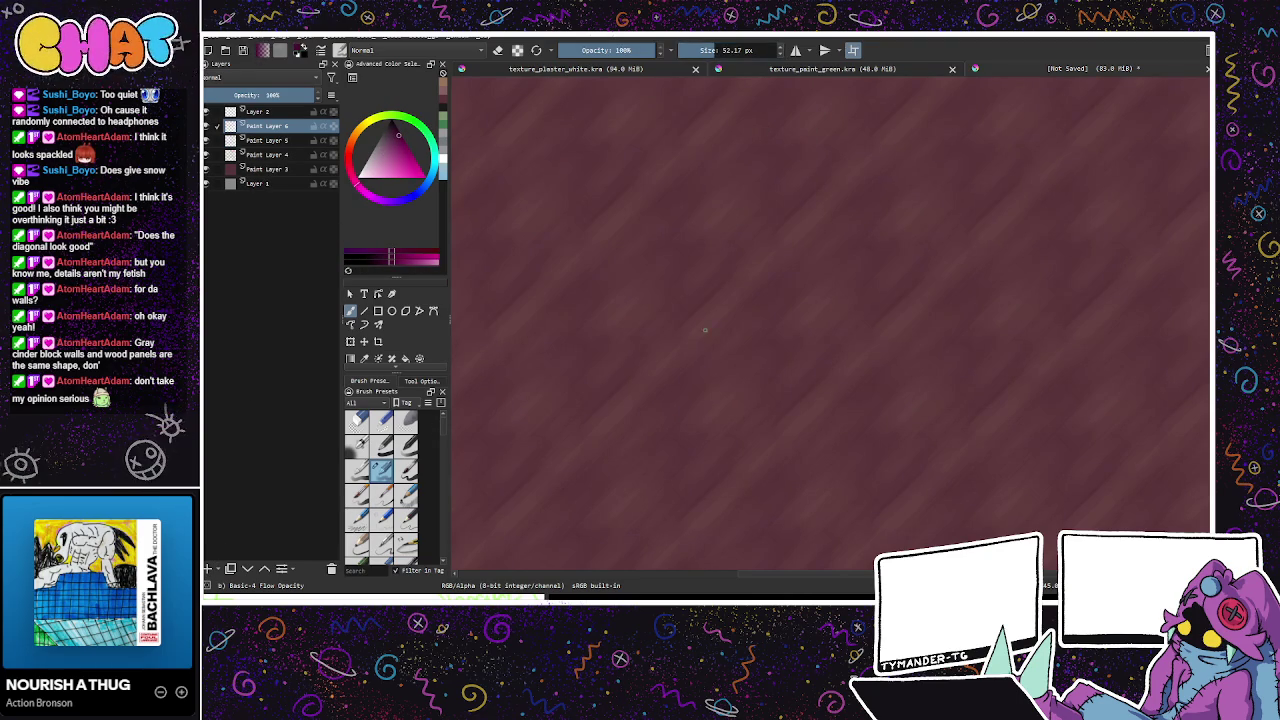
pyautogui.click(738, 49)
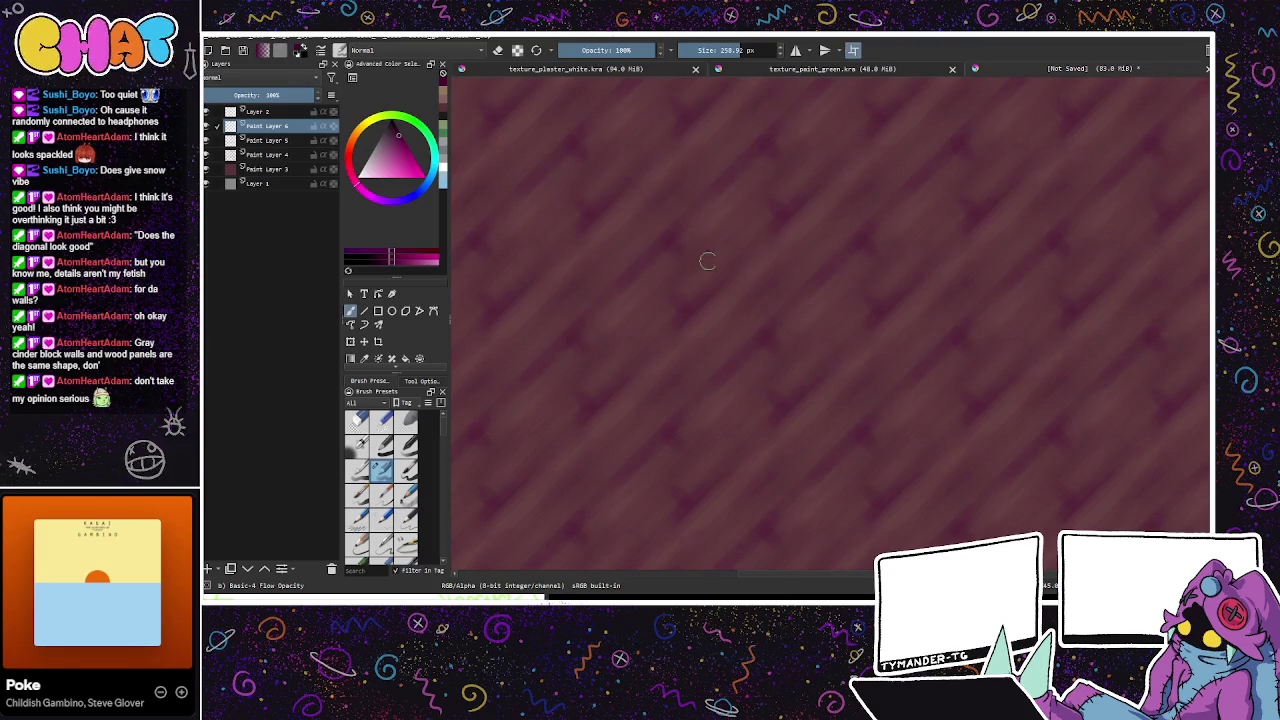
pyautogui.moveTo(686, 270); pyautogui.dragTo(843, 406)
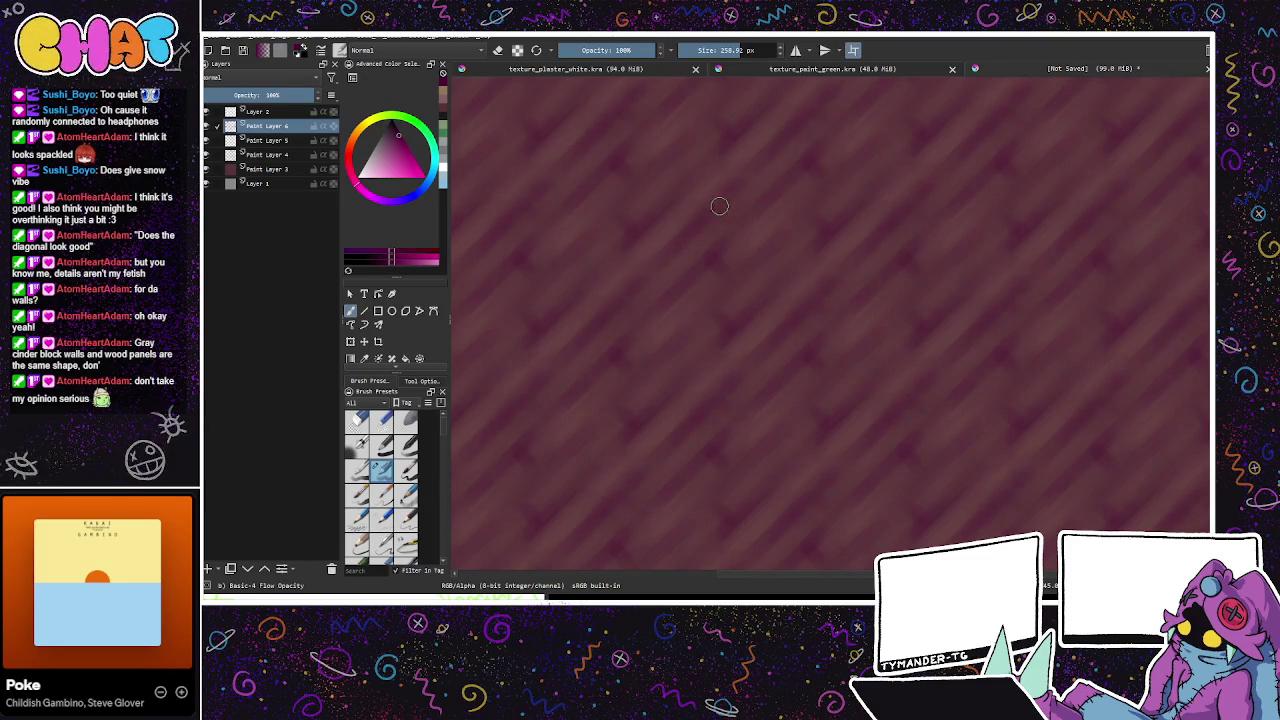
pyautogui.moveTo(766, 251); pyautogui.dragTo(808, 324)
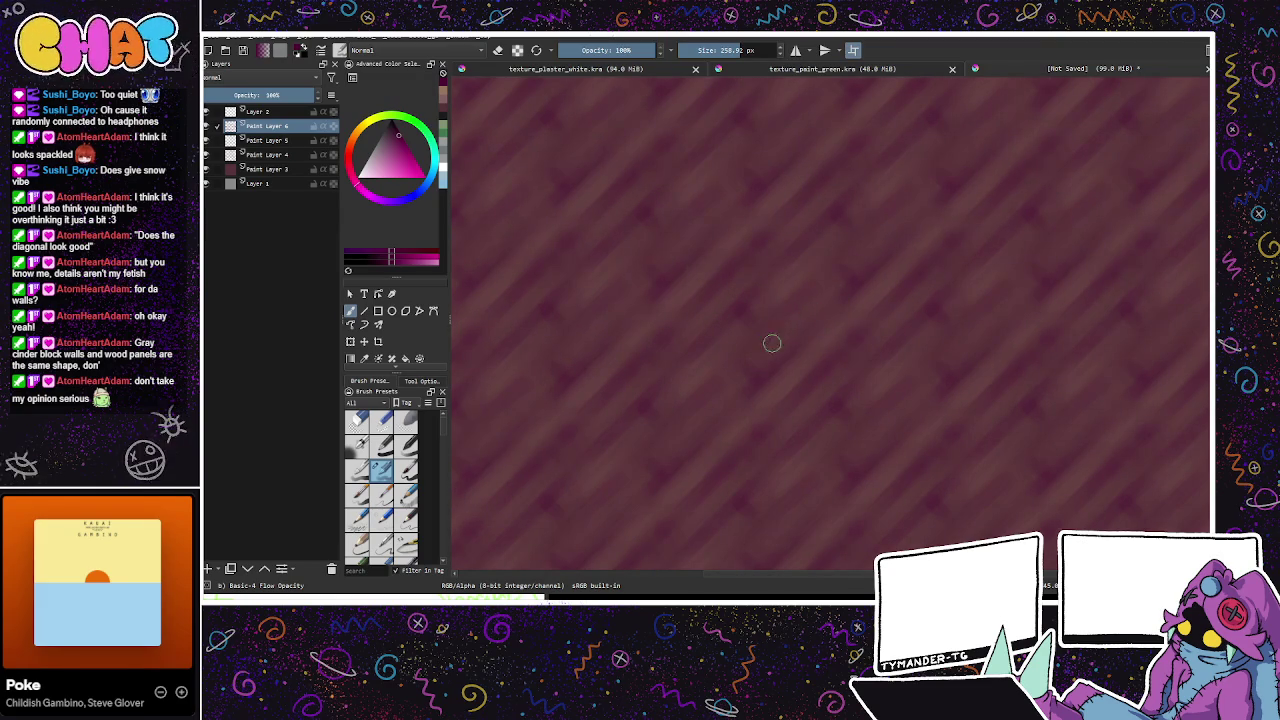
# Step: Reduce the brush to about 45 px and switch the colour back to orange
pyautogui.click(716, 50)
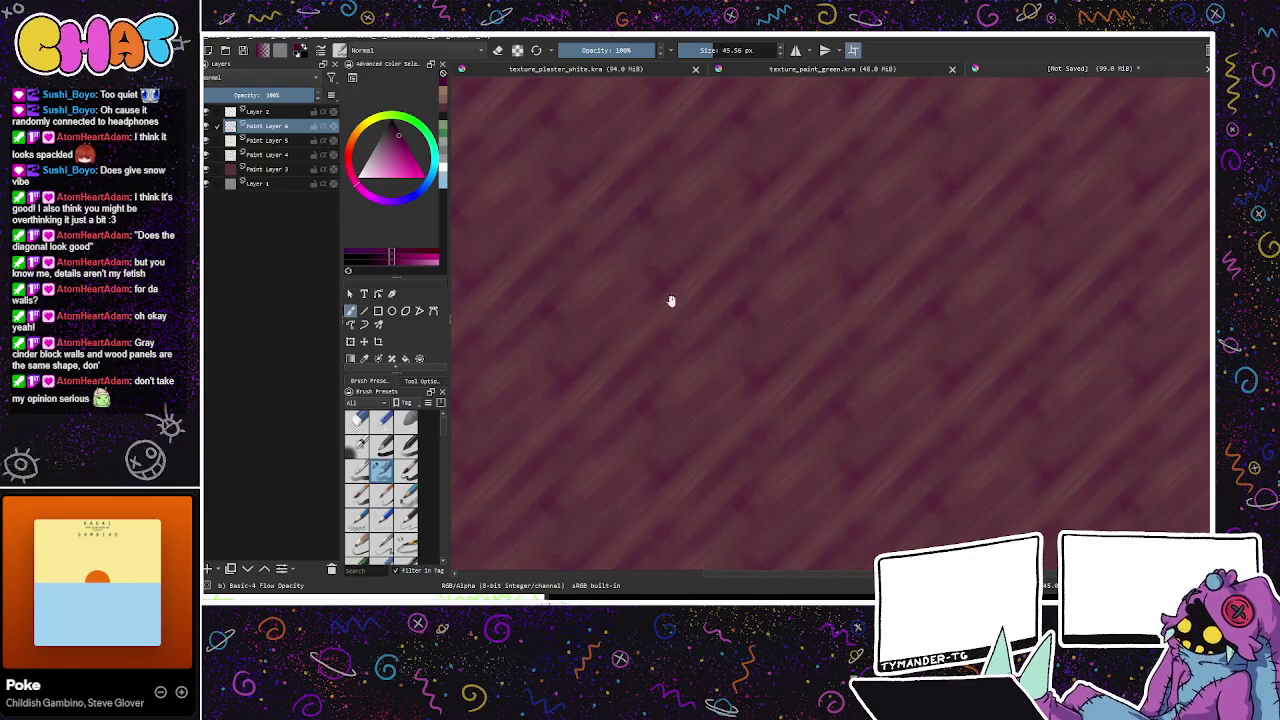
pyautogui.moveTo(380, 122); pyautogui.dragTo(398, 115)
pyautogui.click(389, 151)
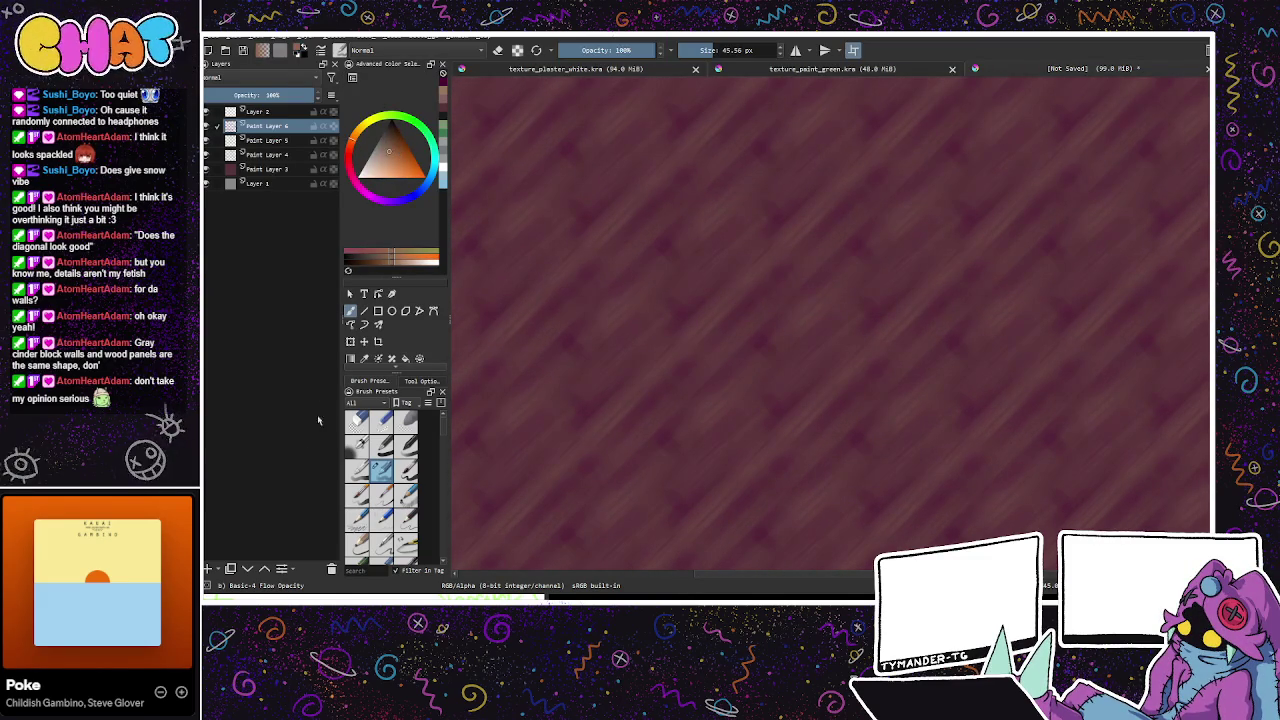
# Step: Add Paint Layer 7 and lay fine light orange grain streaks over the bands
pyautogui.click(208, 568)
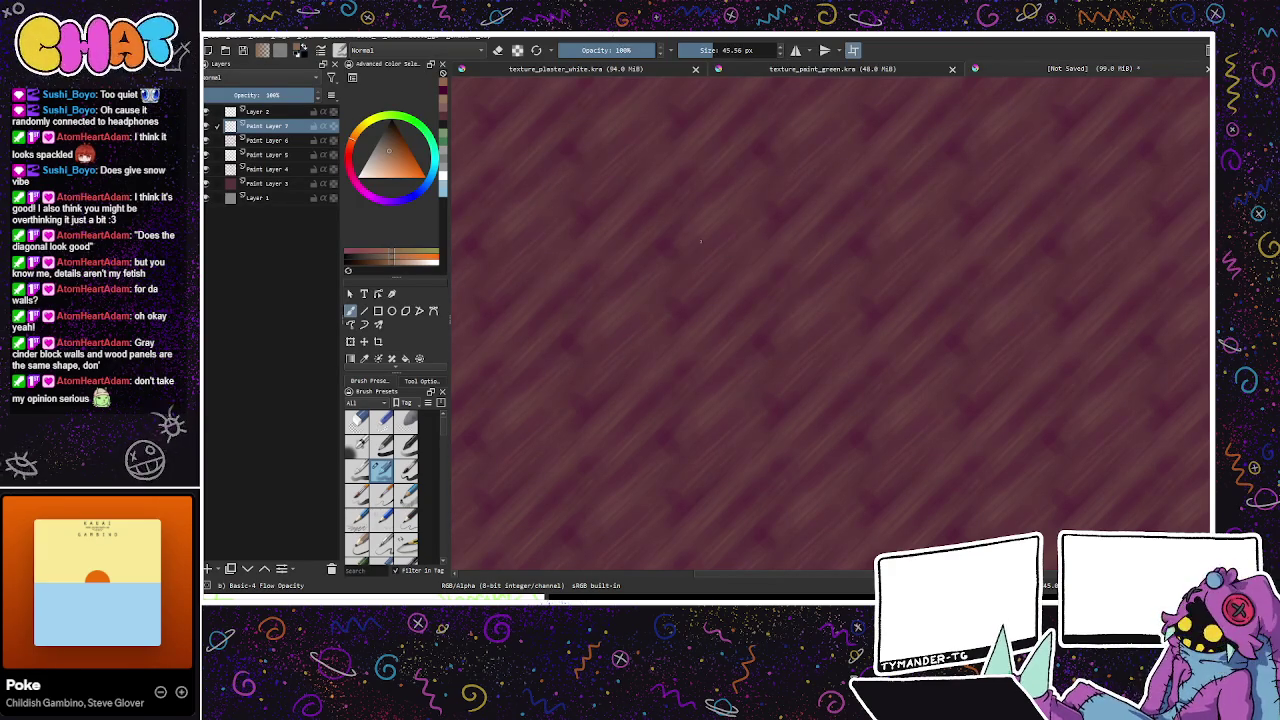
pyautogui.hotkey('ctrl', 'f')
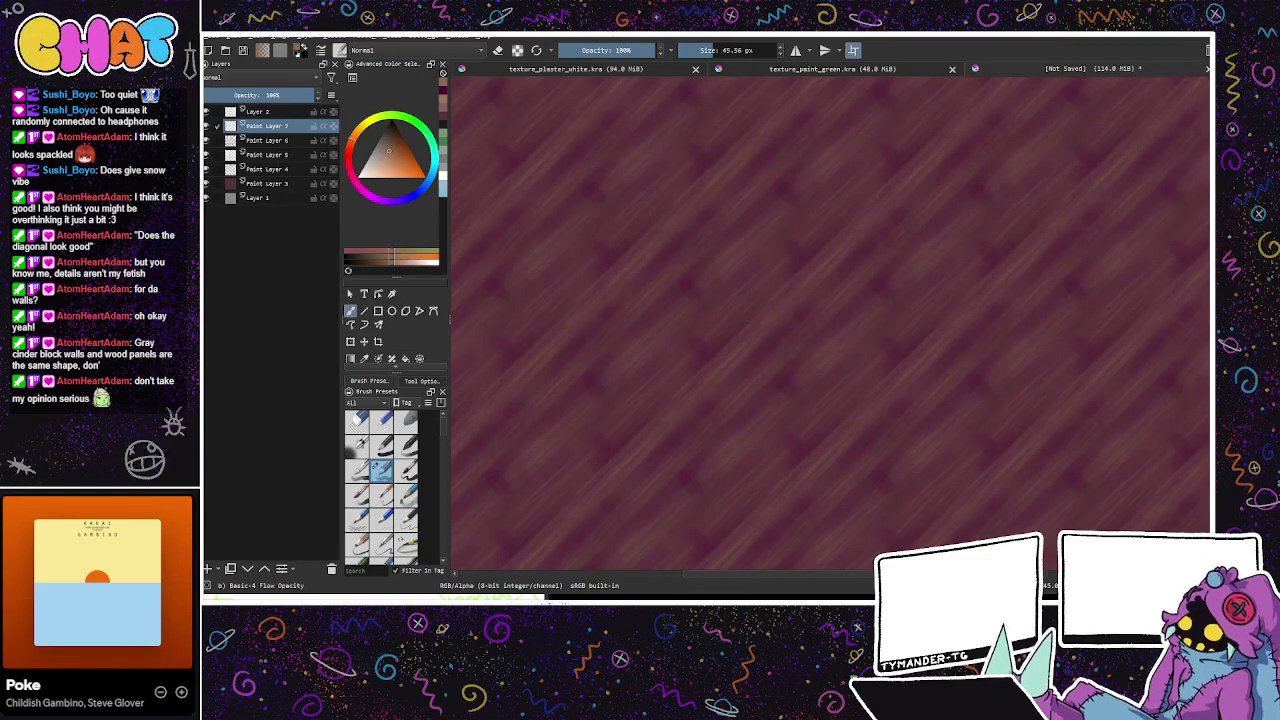
pyautogui.hotkey('ctrl', 'f')
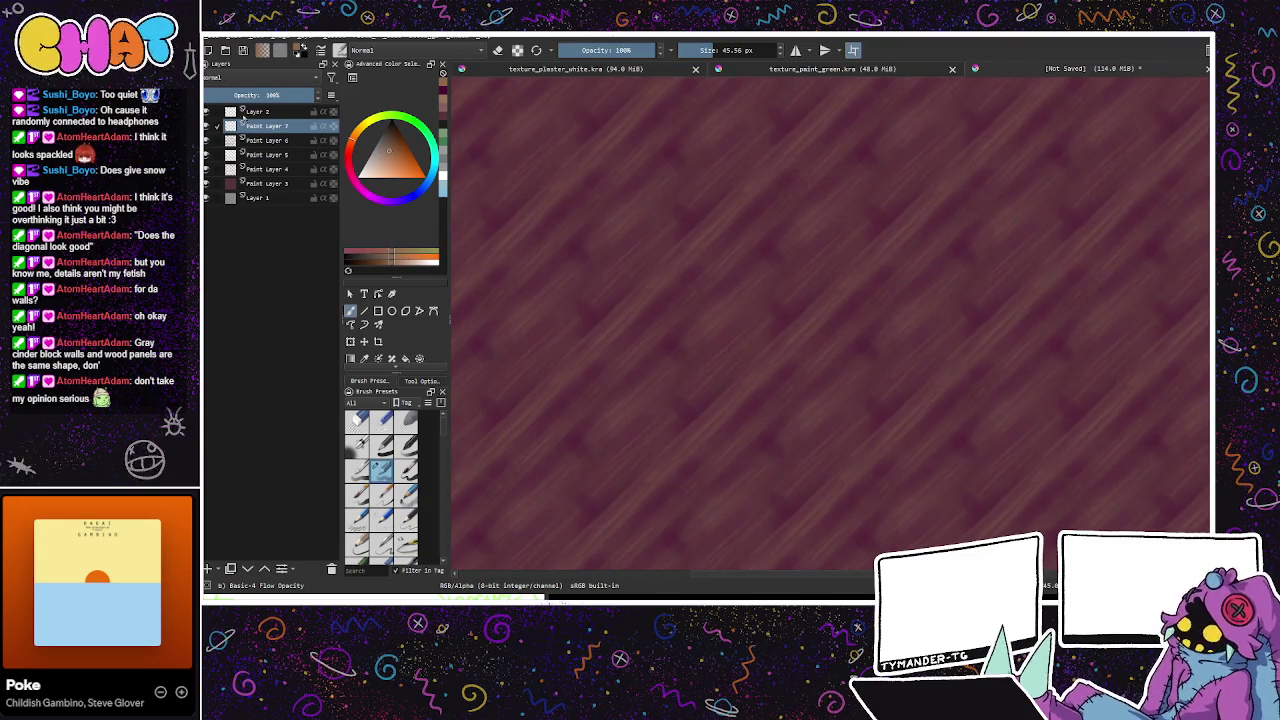
# Step: Select Layer 2, add Paint Layer 8, make Layer 2 visible, and pick magenta
pyautogui.click(240, 112)
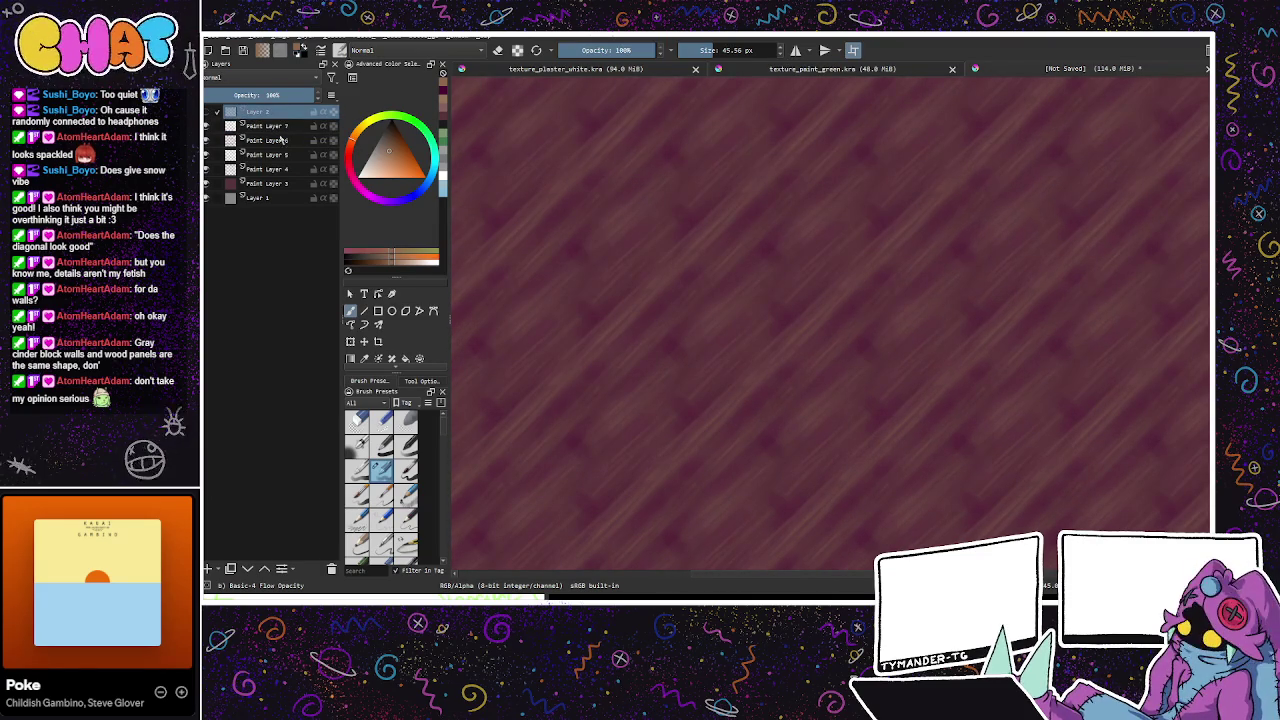
pyautogui.click(280, 126)
pyautogui.click(208, 568)
pyautogui.click(207, 112)
pyautogui.moveTo(358, 187); pyautogui.dragTo(375, 196)
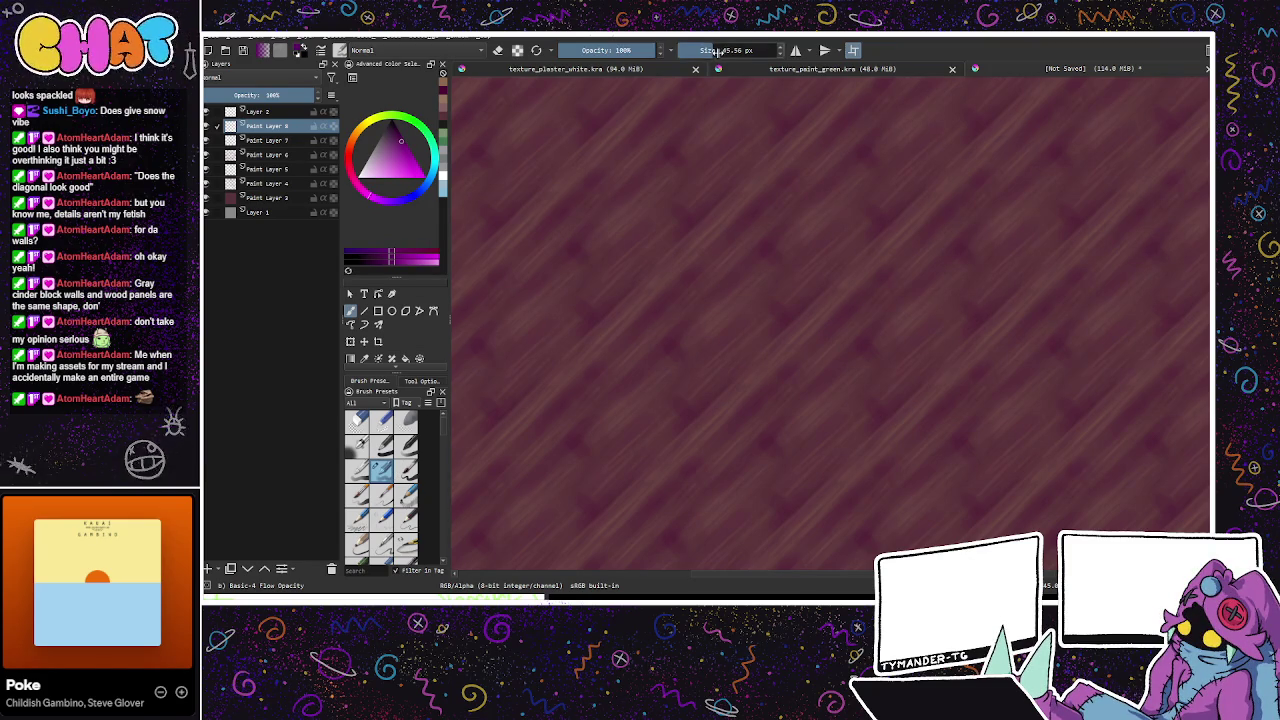
# Step: Set the brush to about 70 px and paint light, brighter diagonal streaks
pyautogui.click(718, 50)
pyautogui.moveTo(636, 251); pyautogui.dragTo(700, 300)
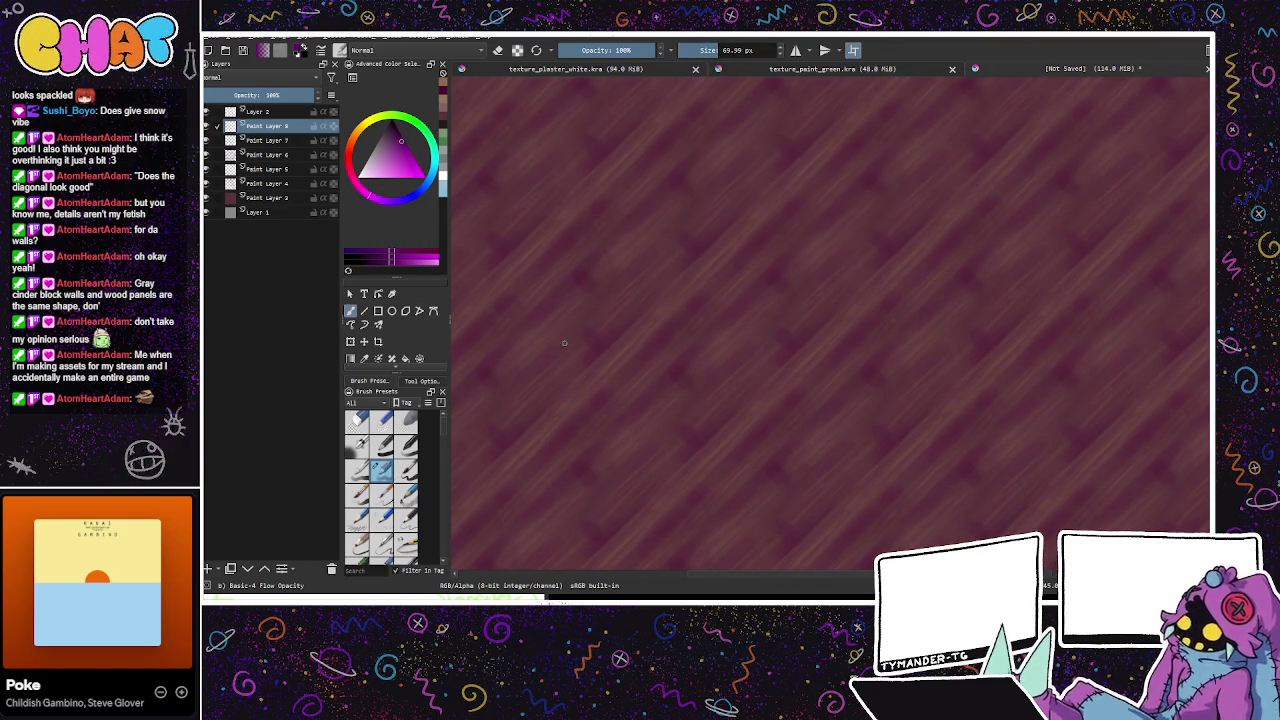
pyautogui.click(397, 134)
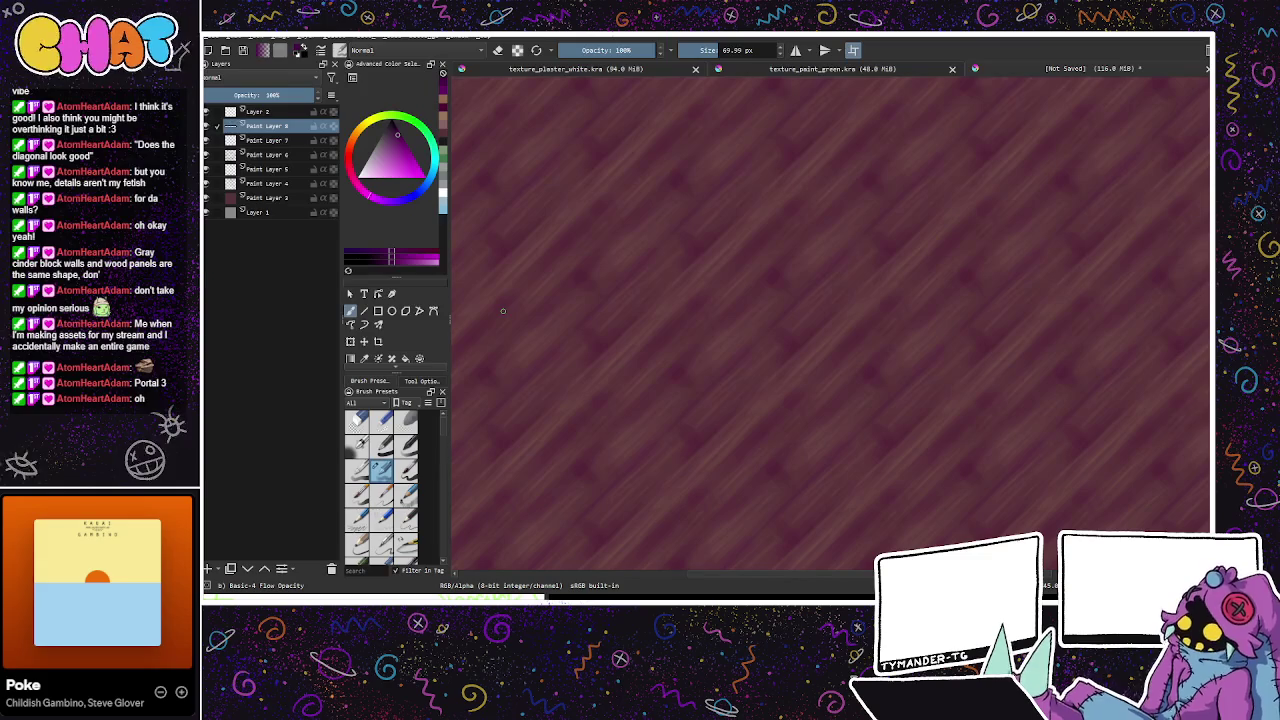
pyautogui.moveTo(1071, 500); pyautogui.dragTo(1099, 530)
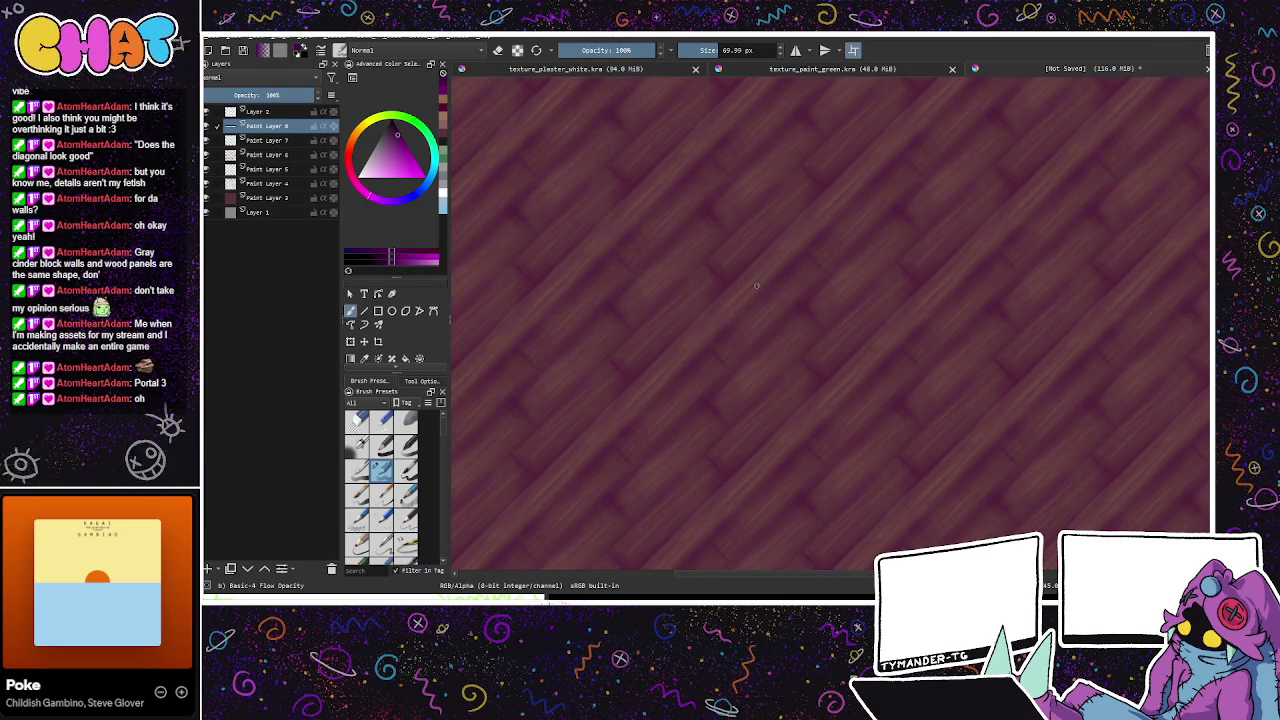
pyautogui.hotkey('ctrl', 'f')
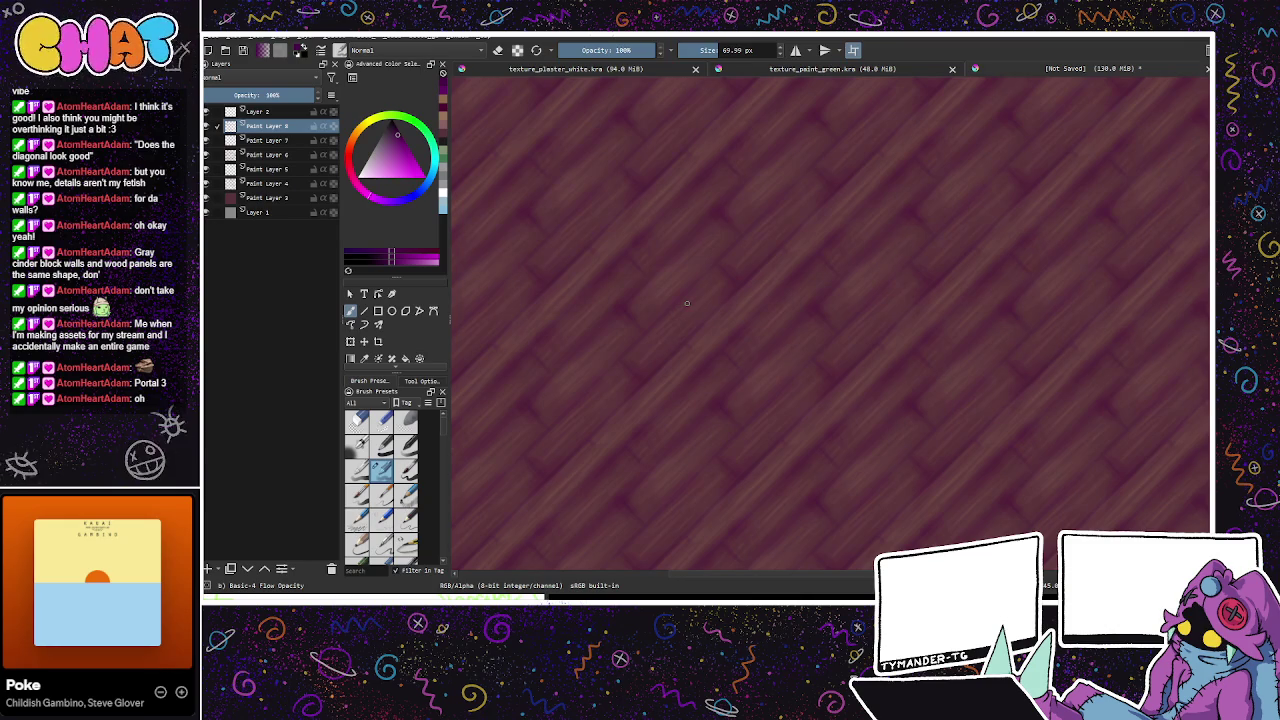
# Step: Hide Layer 2, pick a slightly darker colour, and add Paint Layers 9 and 10
pyautogui.moveTo(687, 303); pyautogui.dragTo(857, 391)
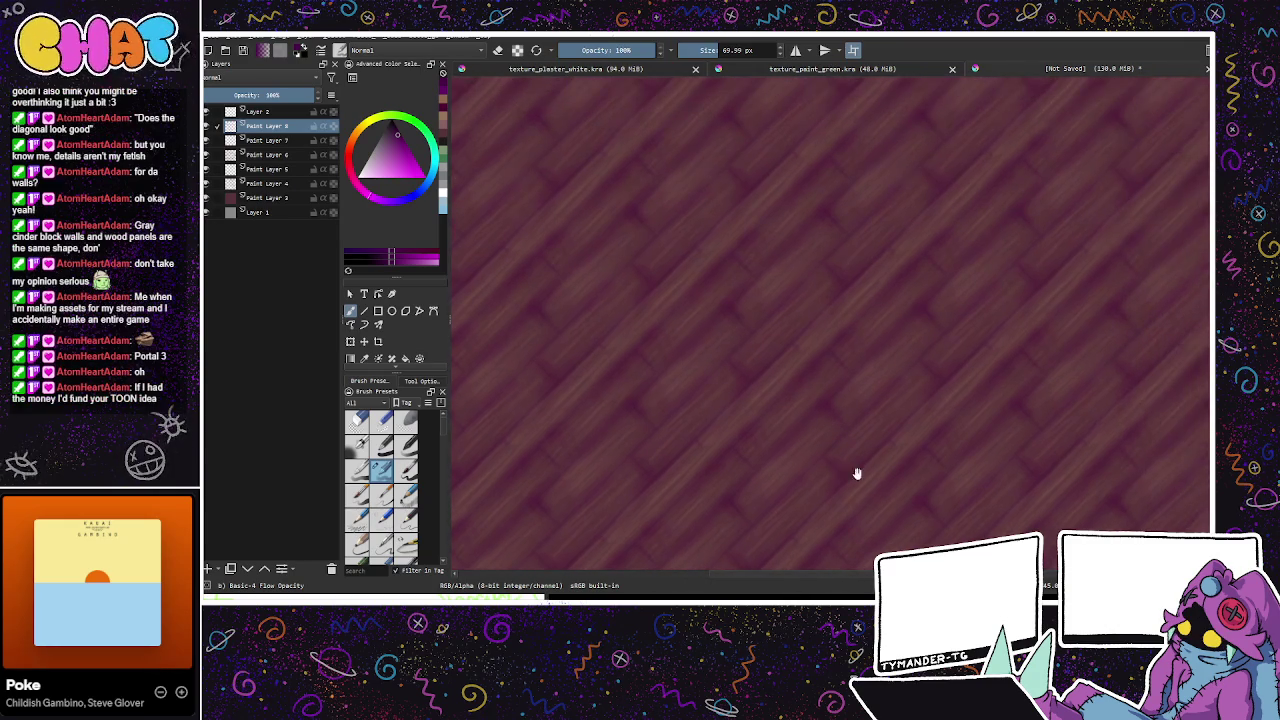
pyautogui.moveTo(851, 477); pyautogui.dragTo(889, 480)
pyautogui.click(208, 112)
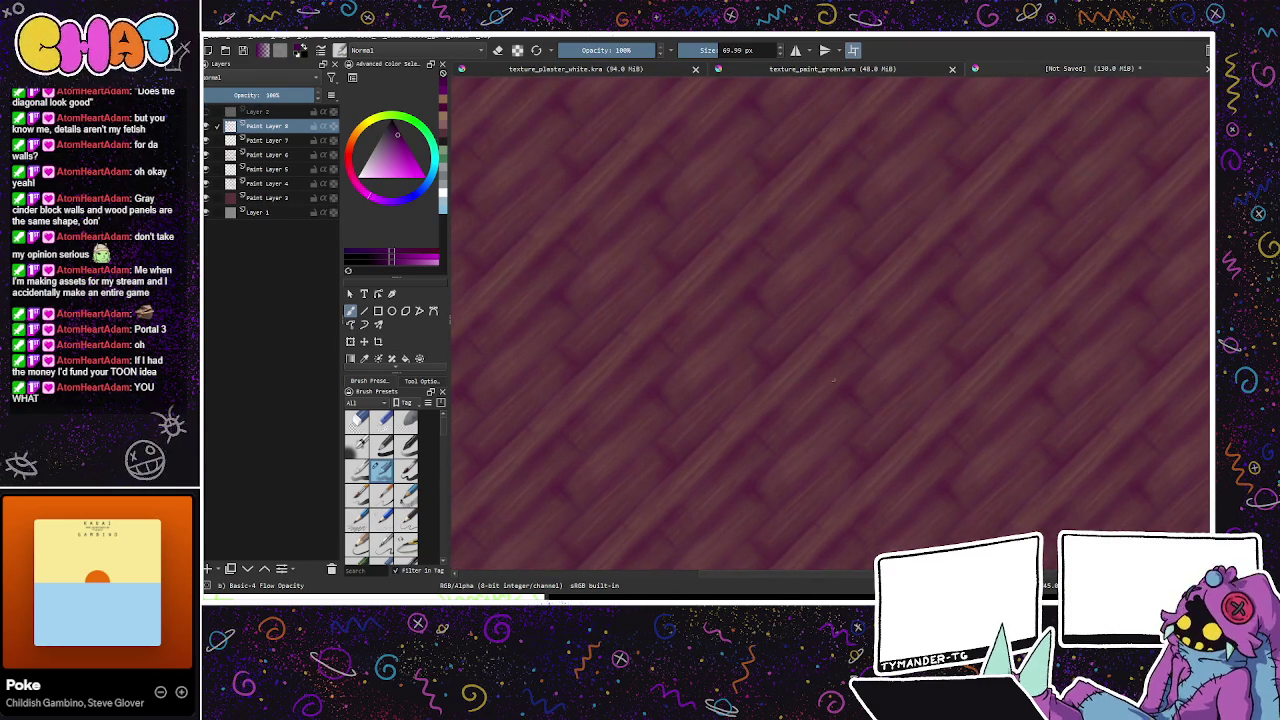
pyautogui.click(393, 128)
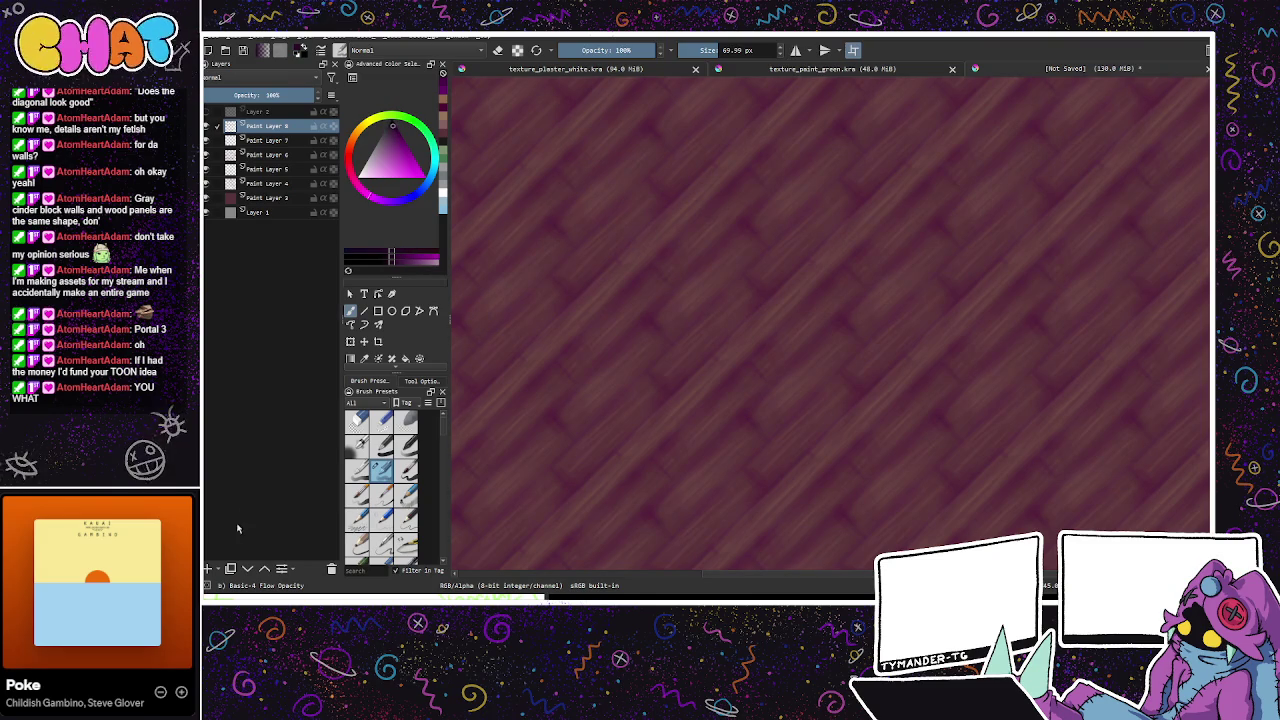
pyautogui.click(208, 568)
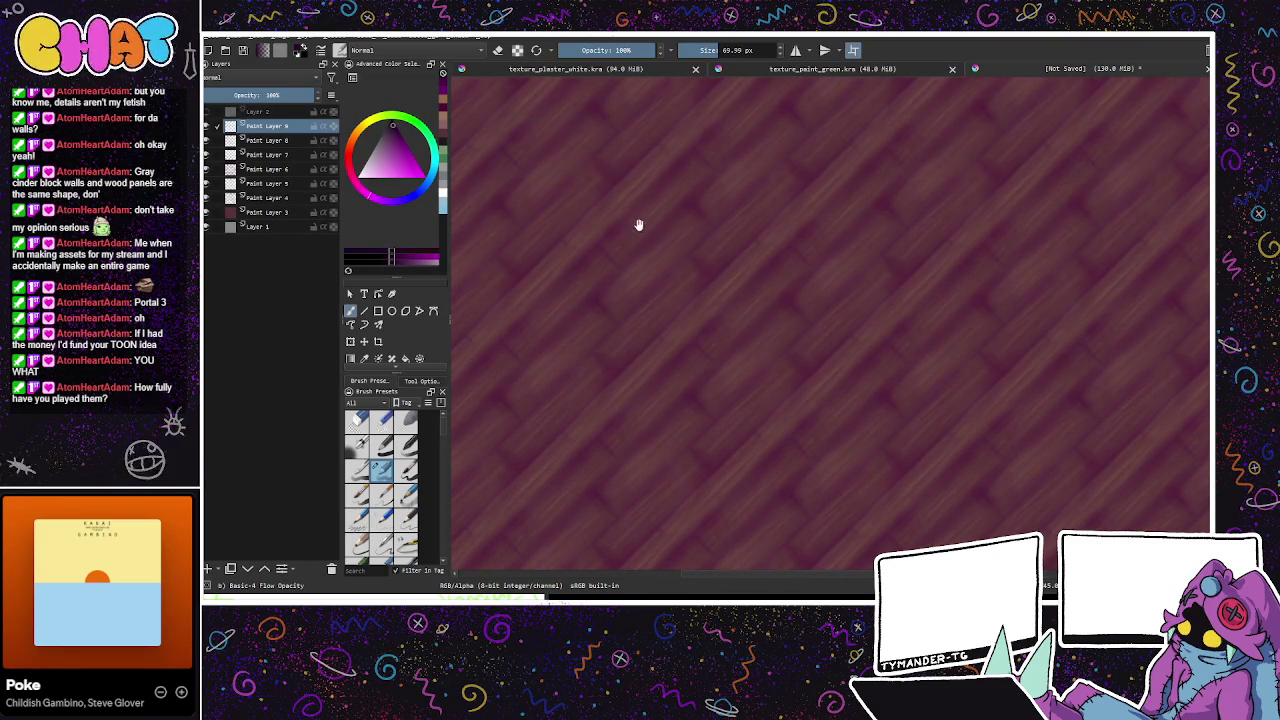
pyautogui.press('Insert')
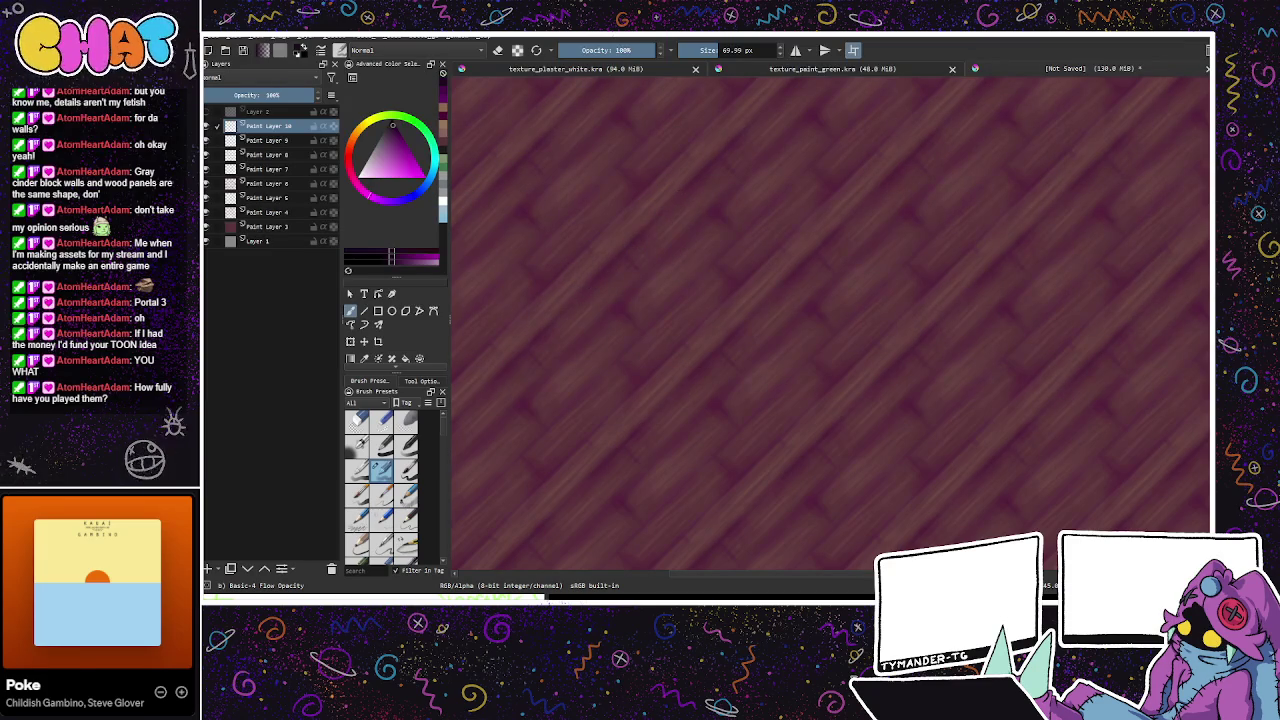
# Step: Reduce the brush to 41.49 px and paint more dark grain streaks on the planks
pyautogui.click(717, 50)
pyautogui.moveTo(646, 334); pyautogui.dragTo(685, 350)
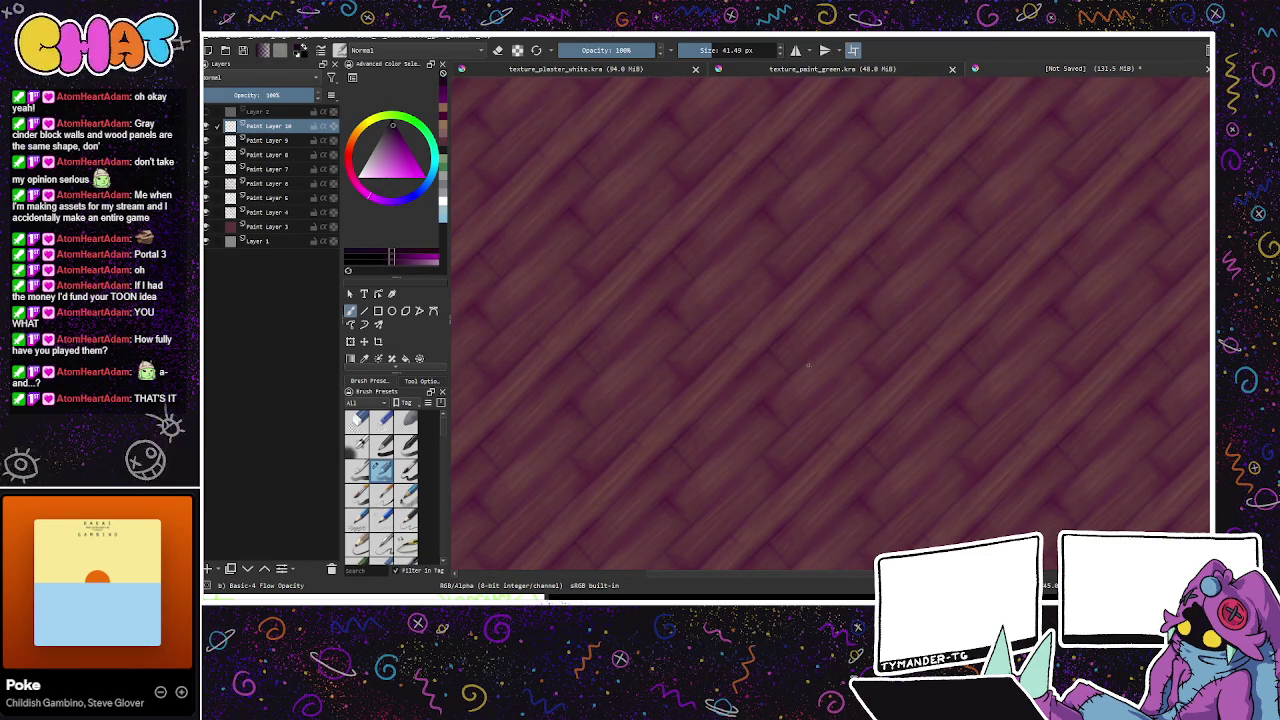
pyautogui.moveTo(723, 420); pyautogui.dragTo(725, 374)
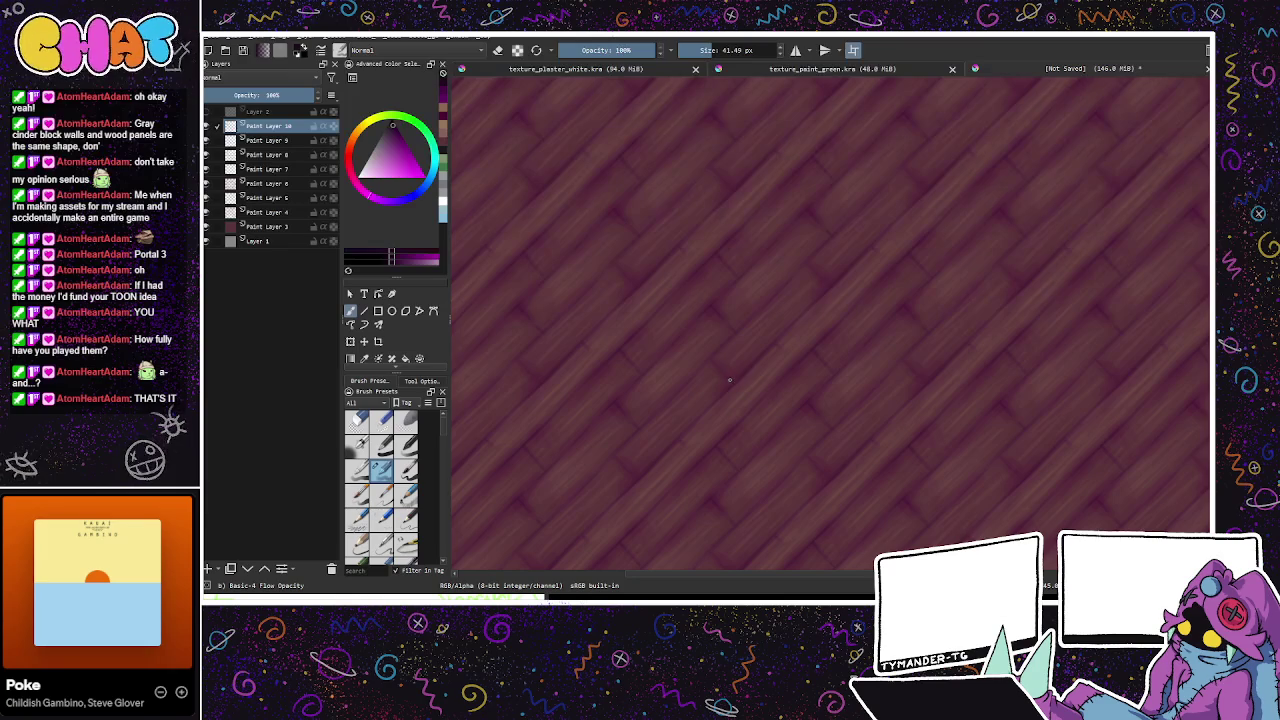
pyautogui.moveTo(726, 429)
pyautogui.mouseDown()
pyautogui.moveTo(927, 504)
pyautogui.moveTo(994, 477)
pyautogui.moveTo(894, 431)
pyautogui.moveTo(840, 120)
pyautogui.moveTo(709, 137)
pyautogui.mouseUp()
# Step: Hide Layer 2, rotate the view so planks run horizontally, and add Paint Layer 11
pyautogui.click(208, 112)
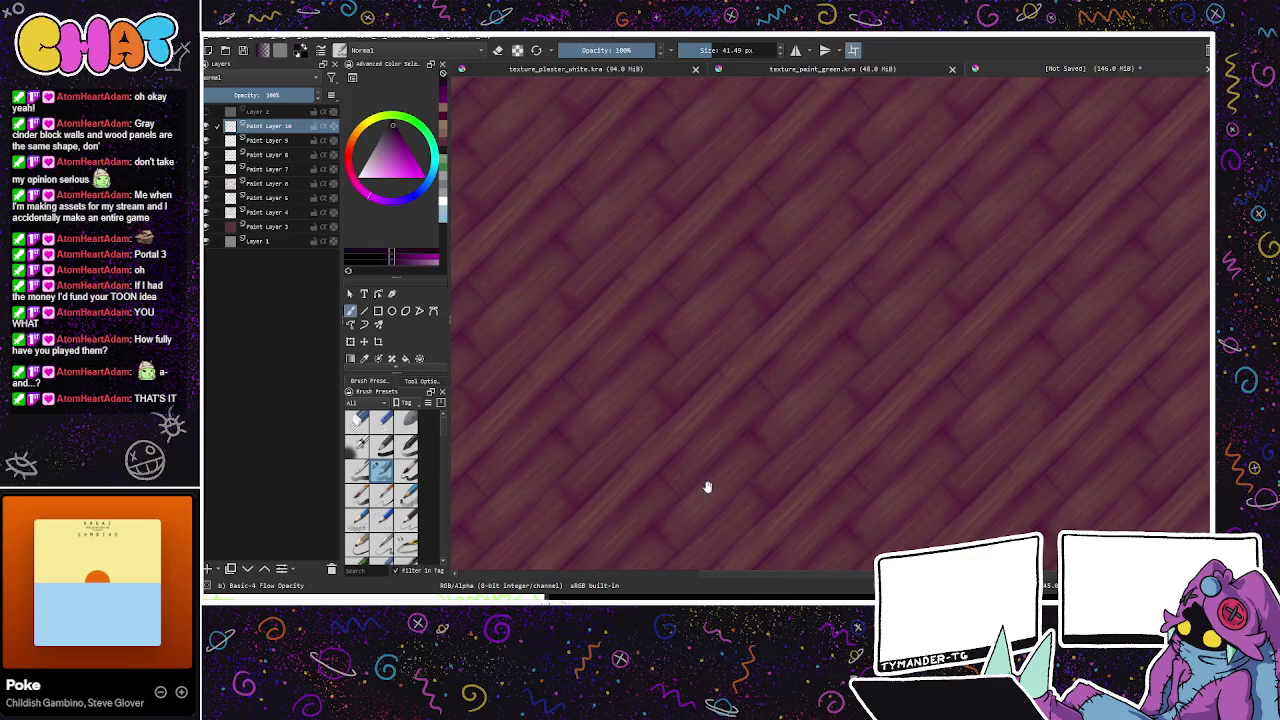
pyautogui.moveTo(949, 491); pyautogui.dragTo(925, 487)
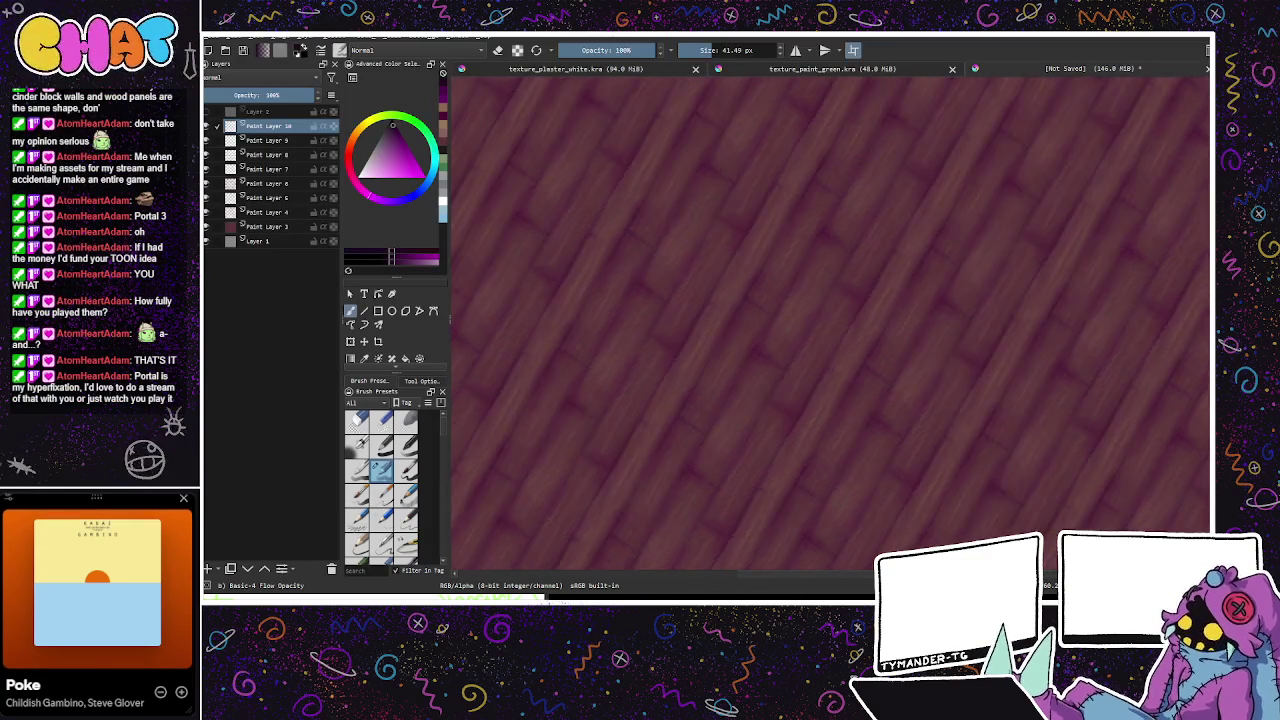
pyautogui.press('5')
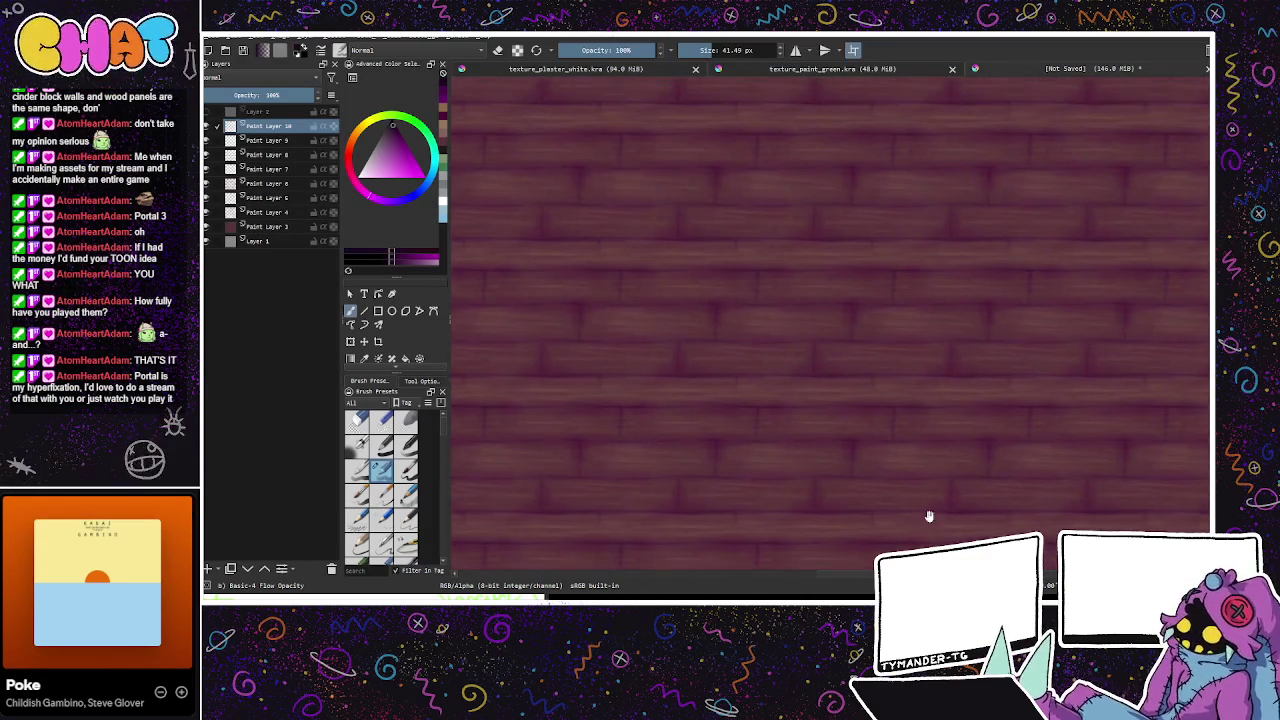
pyautogui.moveTo(974, 471); pyautogui.dragTo(1031, 477)
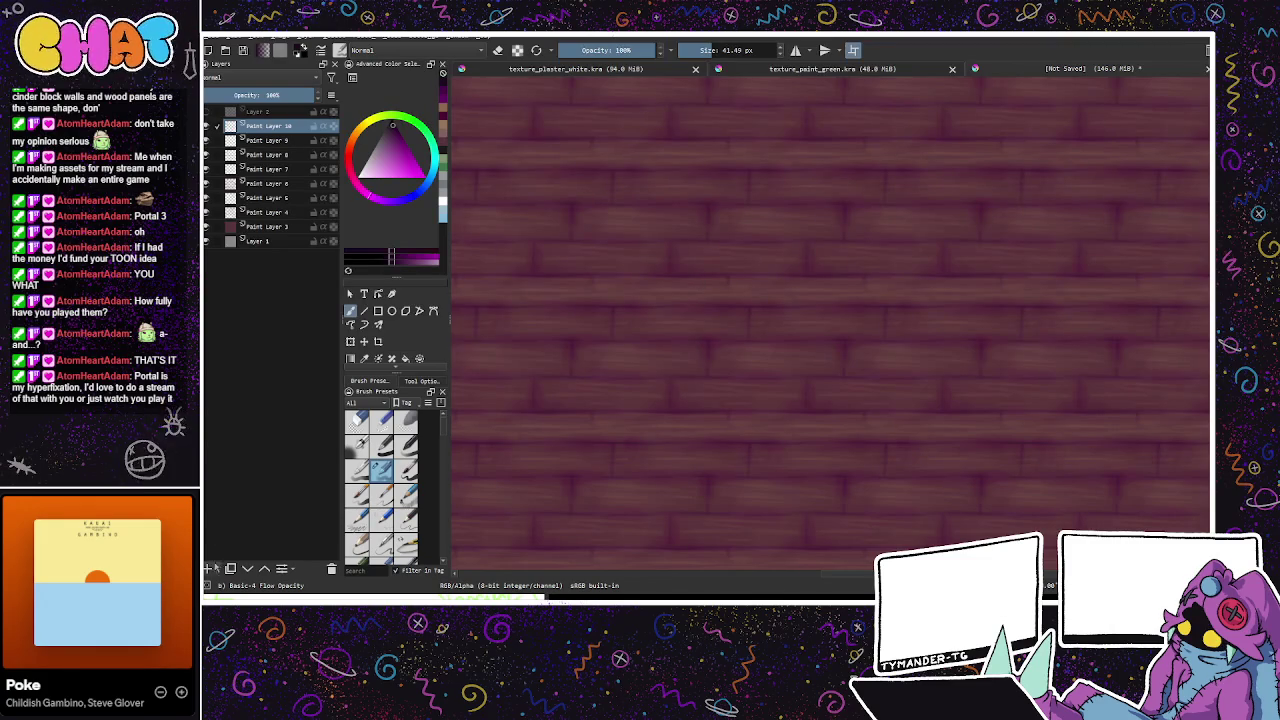
pyautogui.press('Insert')
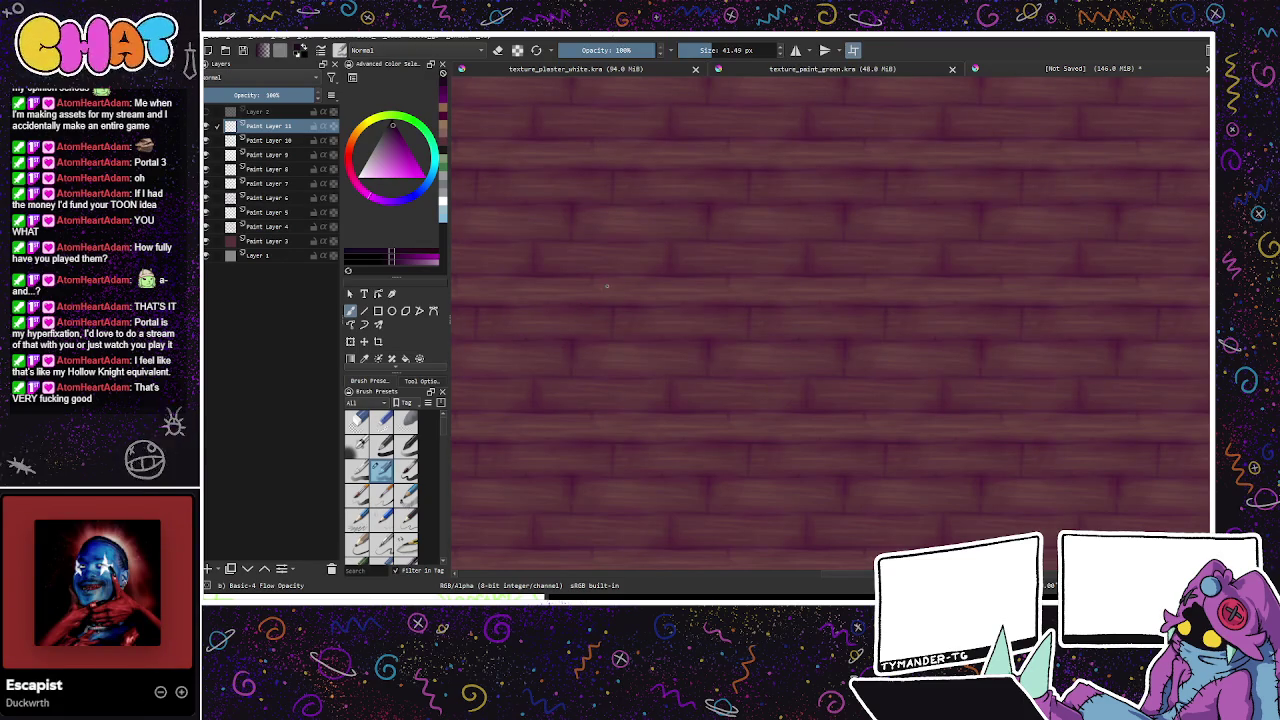
# Step: Paint more grain across the horizontal mahogany planks on Paint Layer 11
pyautogui.moveTo(600, 287); pyautogui.dragTo(801, 381)
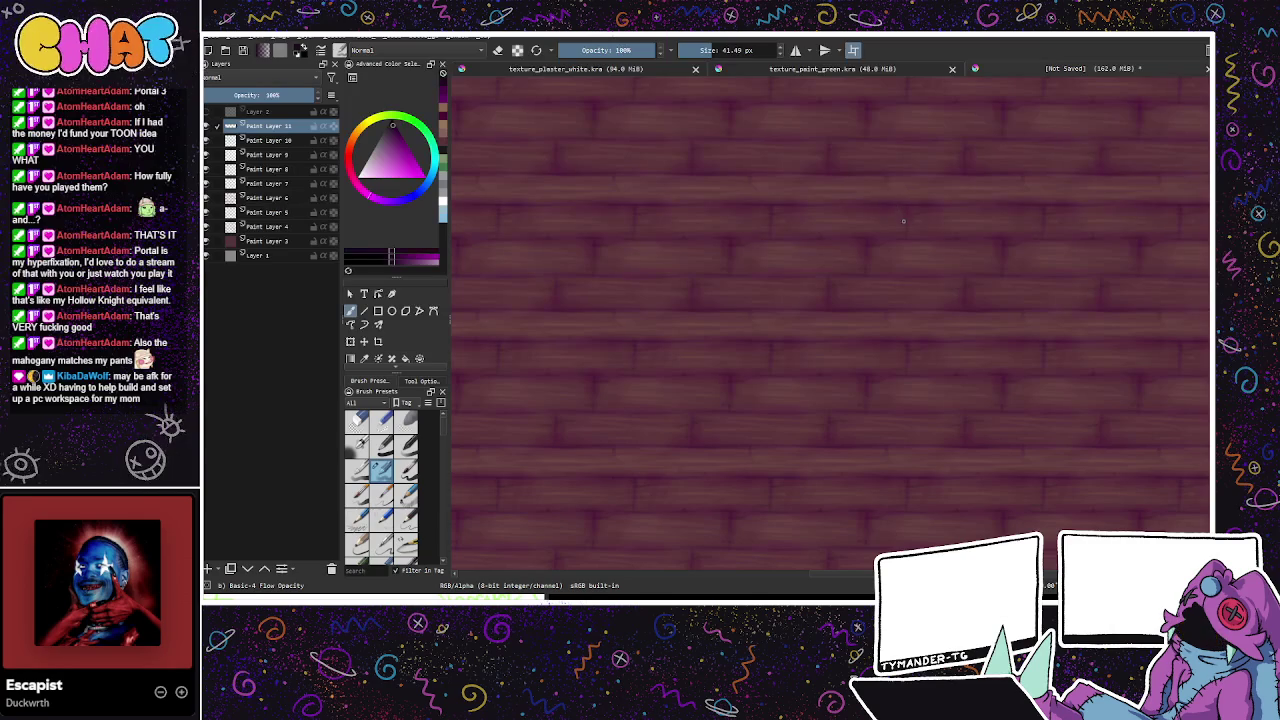
pyautogui.moveTo(901, 228); pyautogui.dragTo(851, 345)
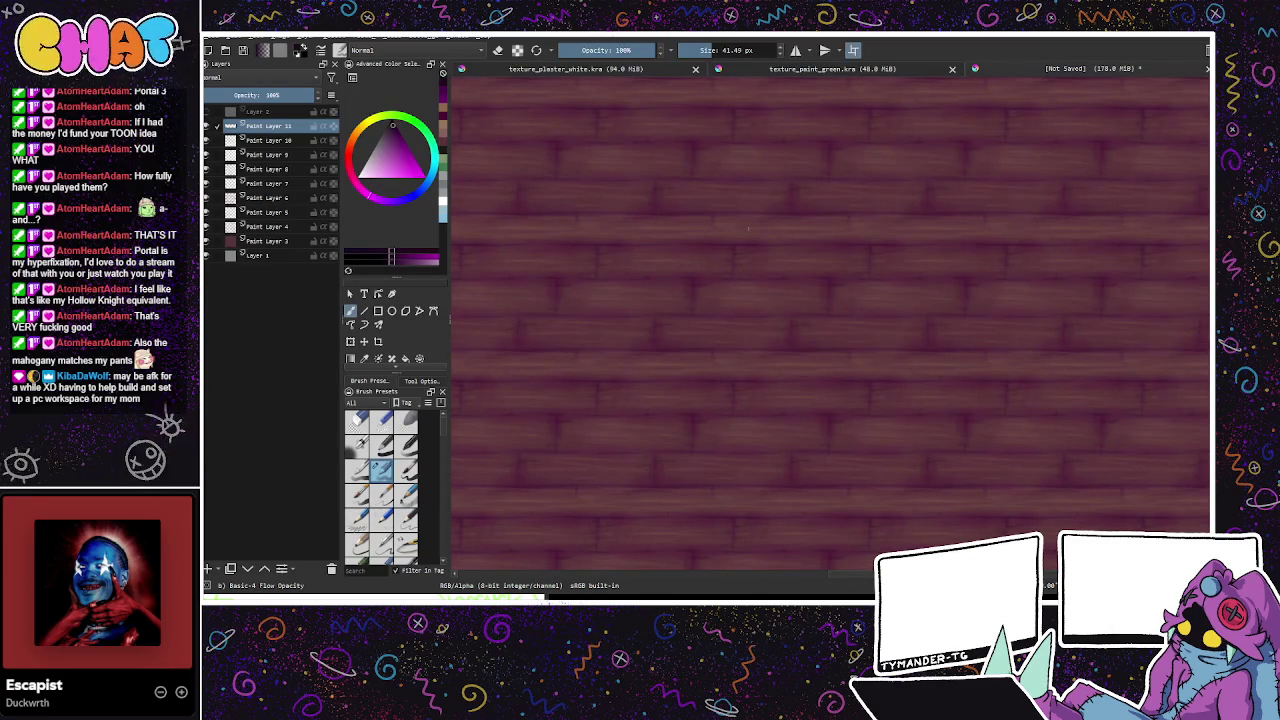
pyautogui.scroll(-3, 823, 463)
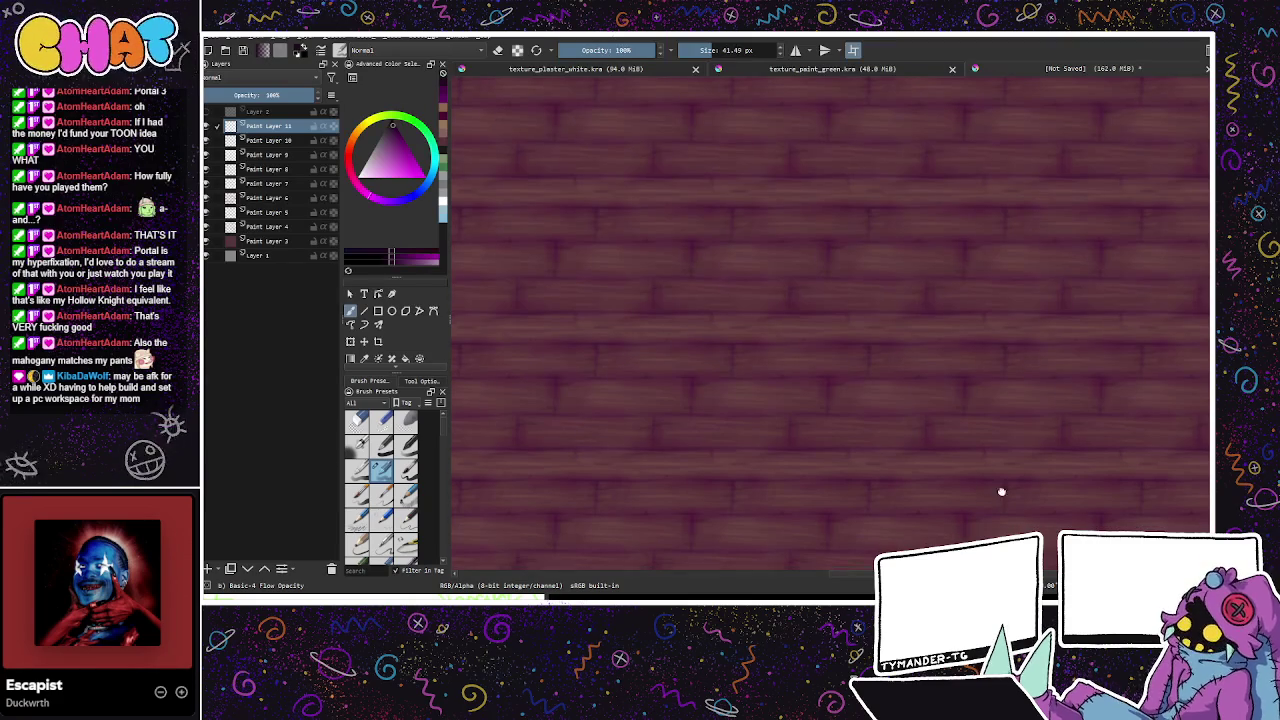
pyautogui.scroll(-1, 1003, 500)
pyautogui.moveTo(1015, 490)
pyautogui.mouseDown()
pyautogui.moveTo(1060, 503)
pyautogui.moveTo(1046, 477)
pyautogui.moveTo(1055, 451)
pyautogui.moveTo(1074, 457)
pyautogui.moveTo(751, 300)
pyautogui.moveTo(623, 283)
pyautogui.moveTo(437, 132)
pyautogui.mouseUp()
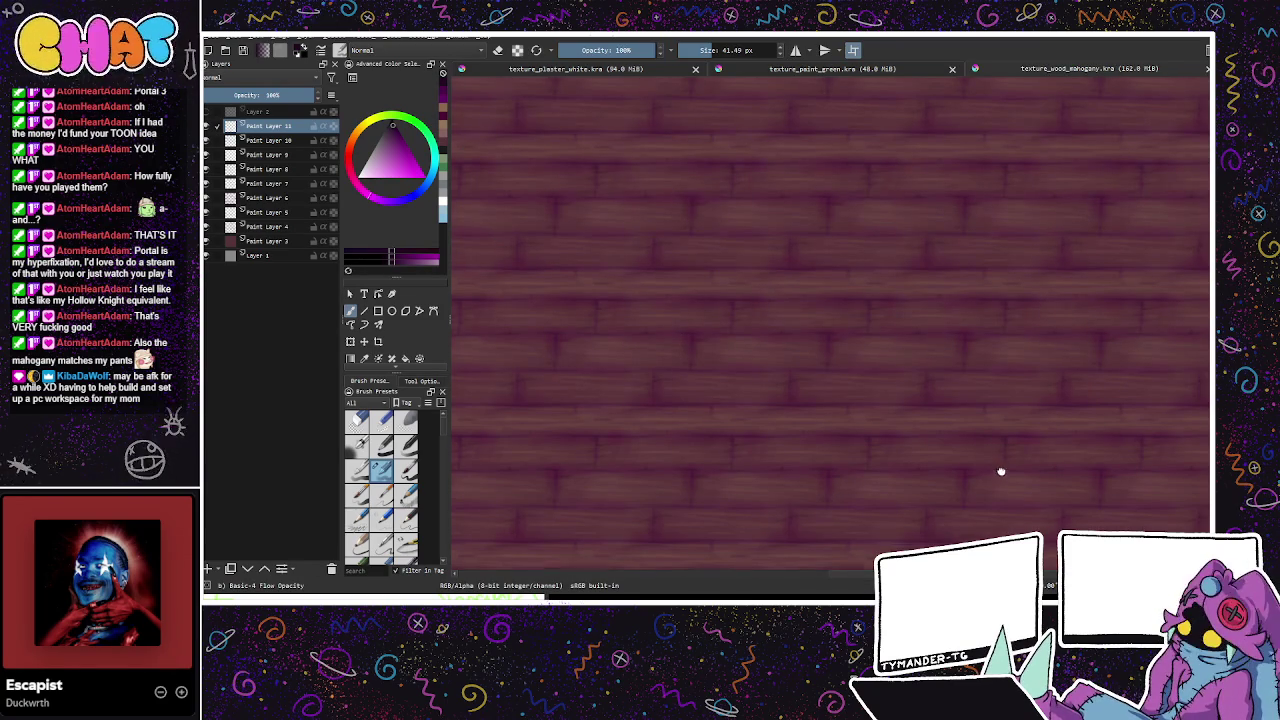
# Step: Scroll the view out and save the texture as texture_wood_mahogany.kra
pyautogui.scroll(-1, 1002, 476)
pyautogui.scroll(-1, 1002, 478)
pyautogui.scroll(-1, 1002, 478)
pyautogui.scroll(-1, 1001, 480)
pyautogui.scroll(-1, 1001, 481)
pyautogui.scroll(-1, 997, 483)
pyautogui.scroll(-1, 988, 489)
pyautogui.scroll(-1, 760, 454)
pyautogui.scroll(-1, 760, 454)
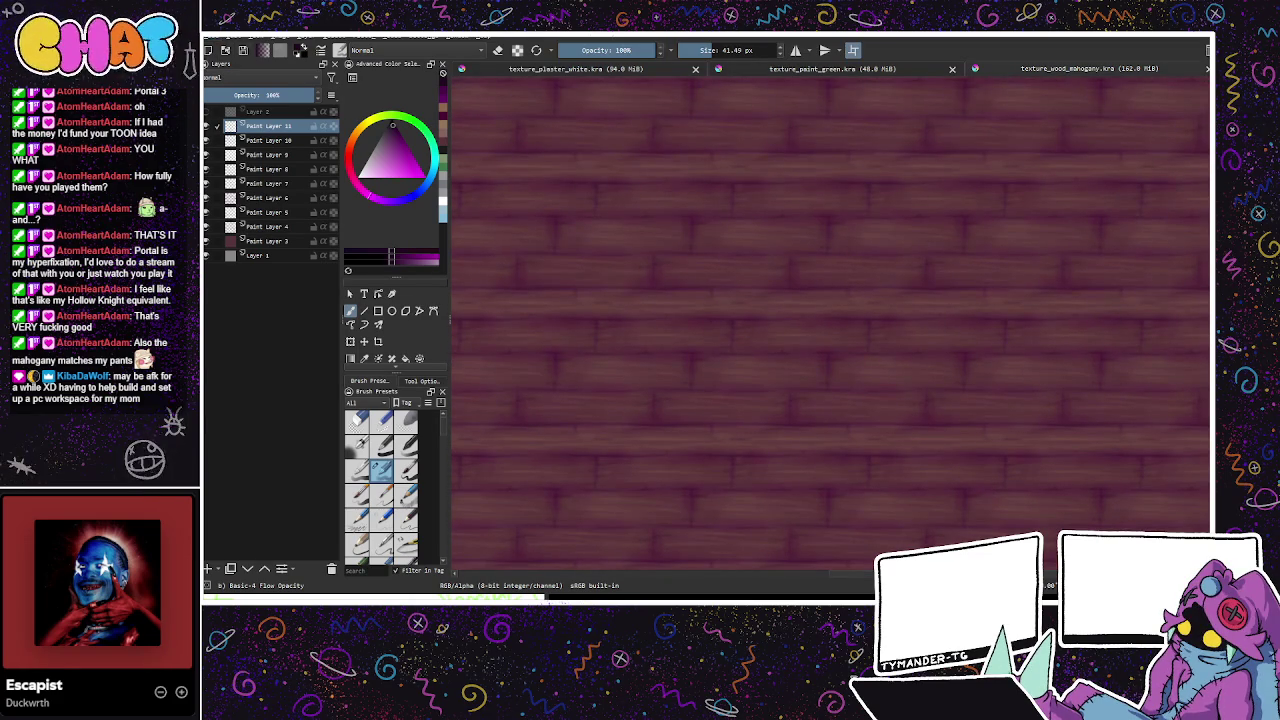
# Step: Create a new wrap-around document and choose a near-white pink fill colour
pyautogui.hotkey('ctrl', 'shift', 'n')
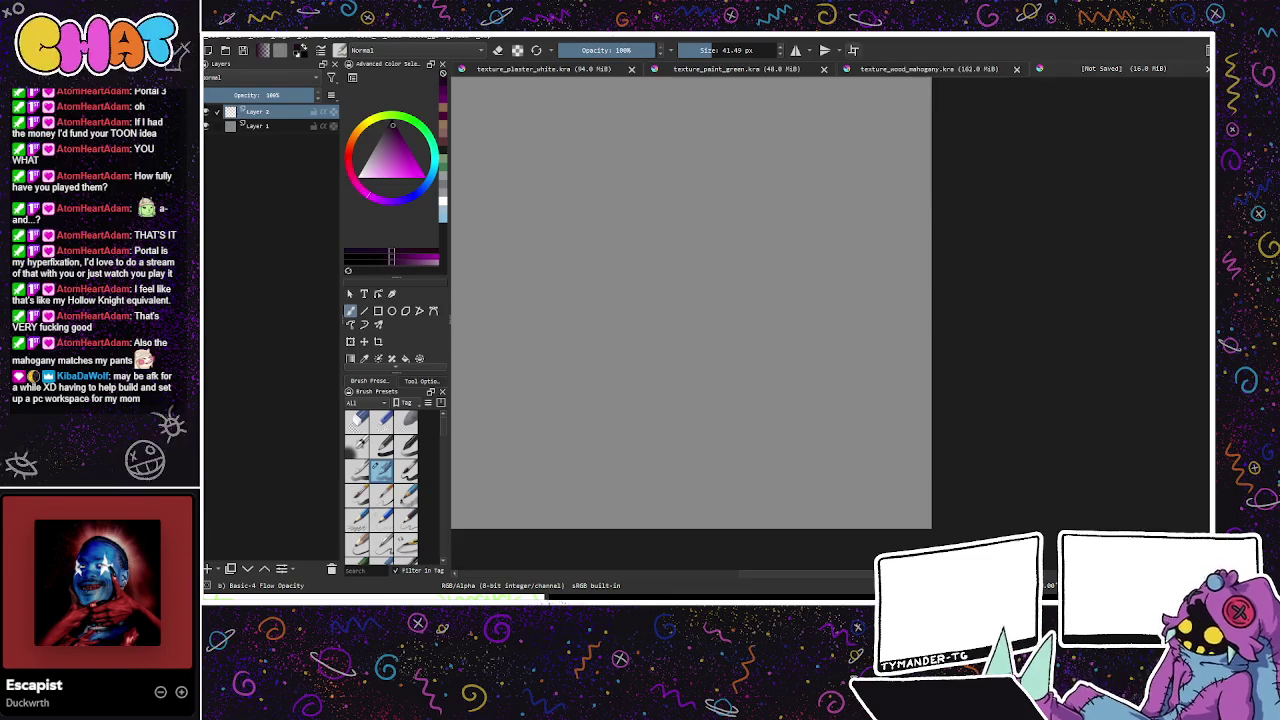
pyautogui.press('w')
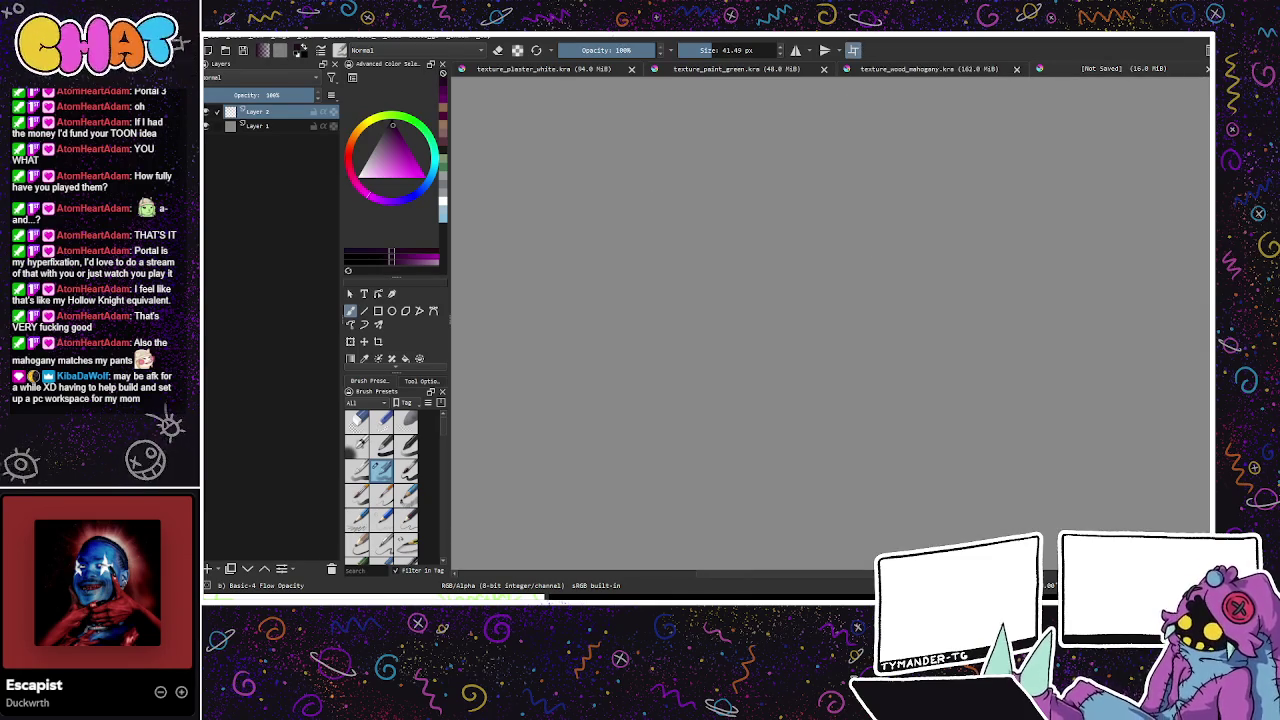
pyautogui.click(367, 167)
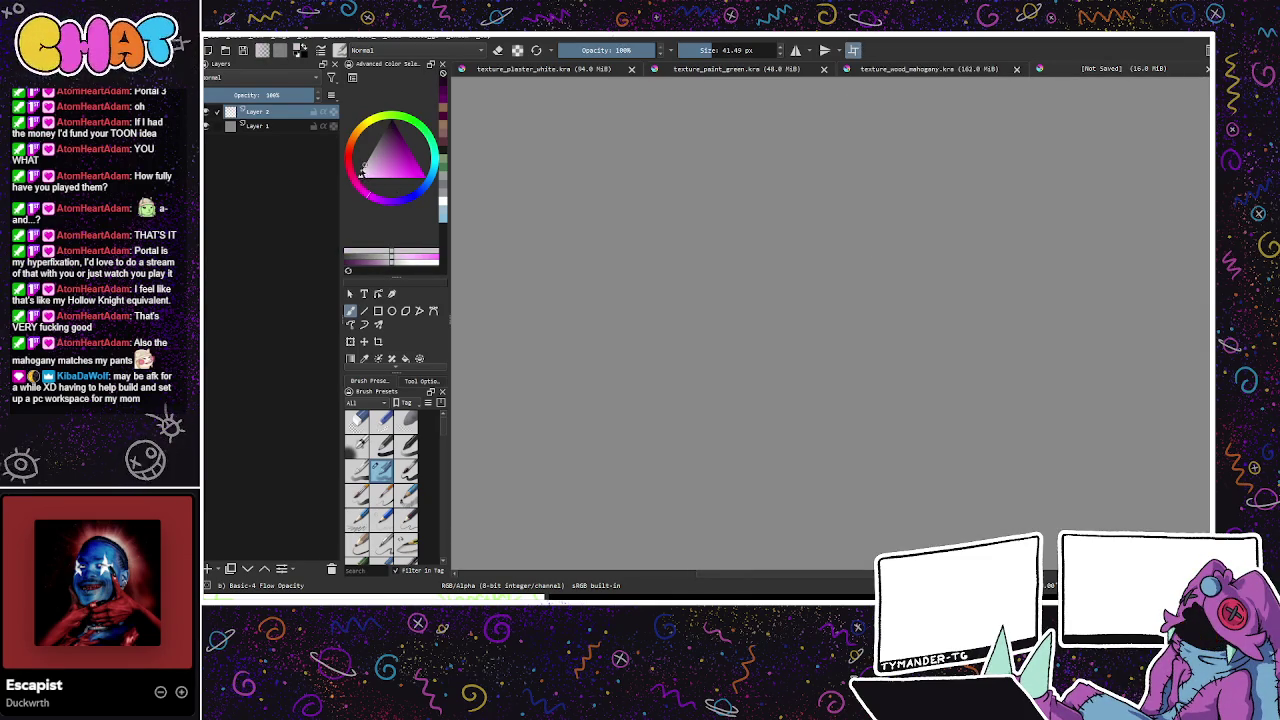
pyautogui.click(363, 172)
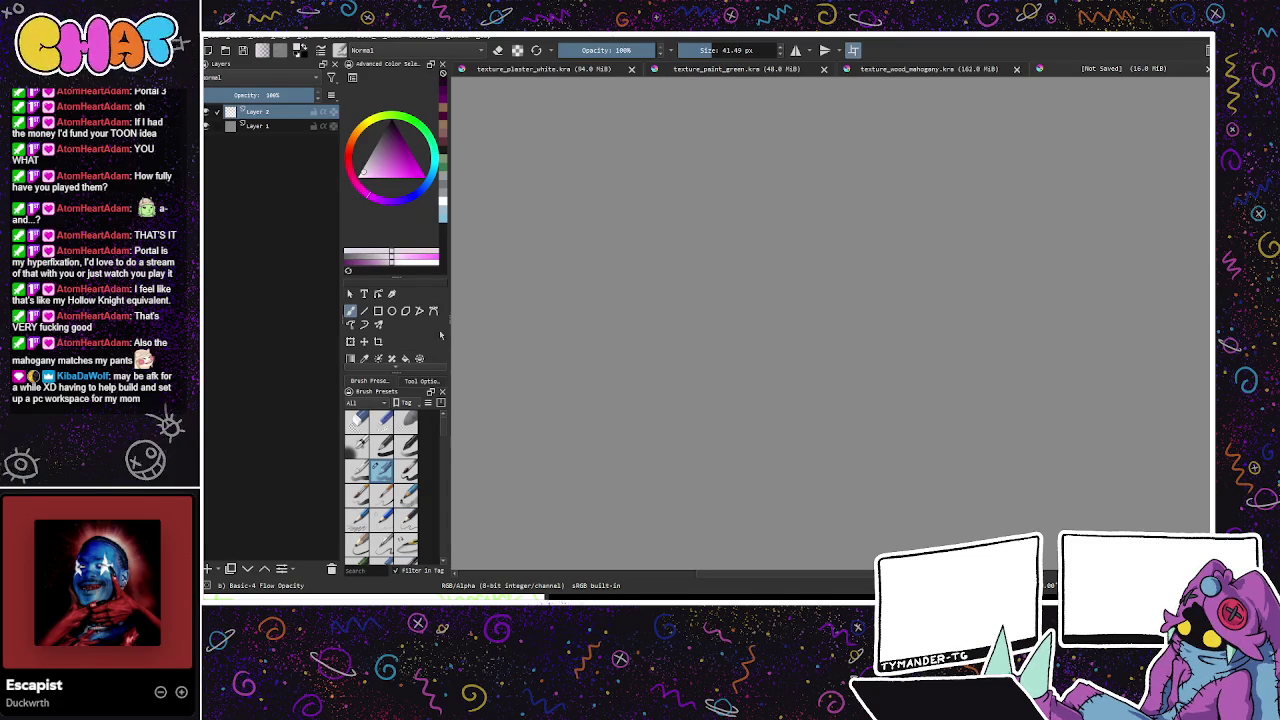
pyautogui.click(406, 358)
# Step: Close the mahogany, green paint and plaster documents, then fill the canvas pale pinkish-white
pyautogui.click(1016, 69)
pyautogui.click(951, 69)
pyautogui.click(817, 69)
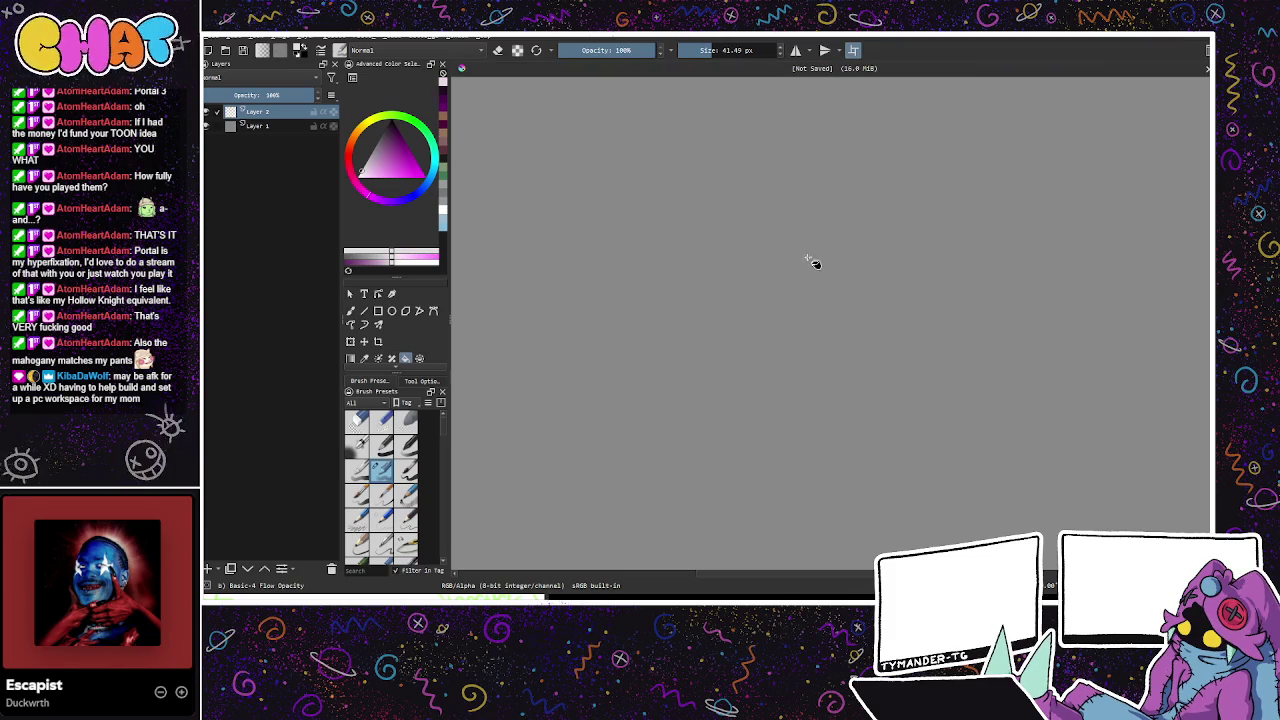
pyautogui.click(810, 262)
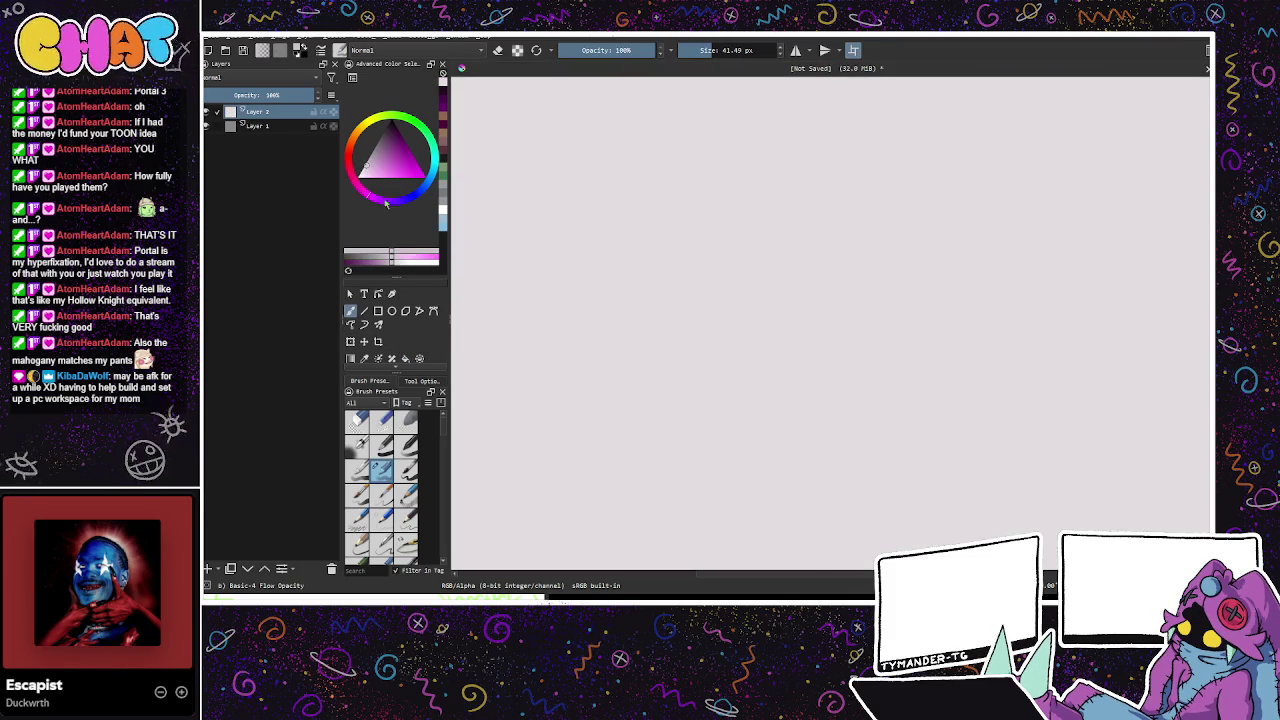
# Step: Paint broad streaks on a new layer with a 226.87 px brush, trying then undoing a rotation
pyautogui.press('Insert')
pyautogui.press('Insert')
pyautogui.moveTo(725, 82); pyautogui.dragTo(799, 122)
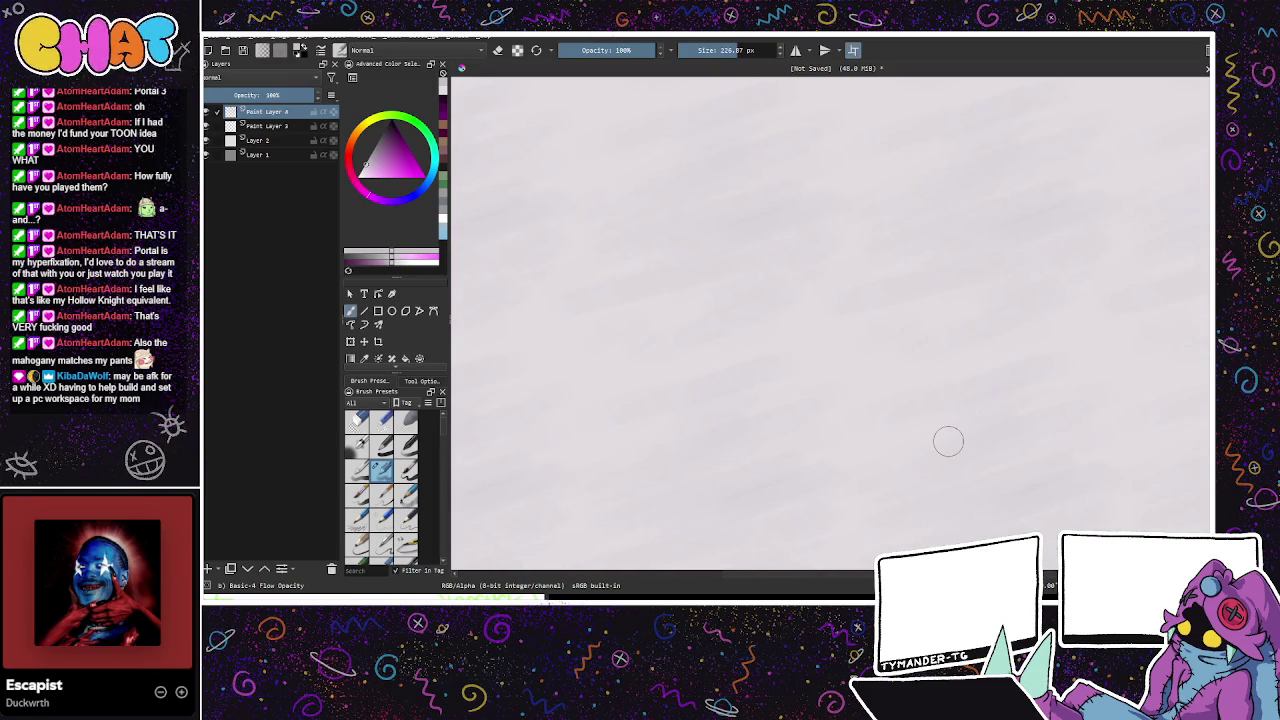
pyautogui.hotkey('ctrl', 't')
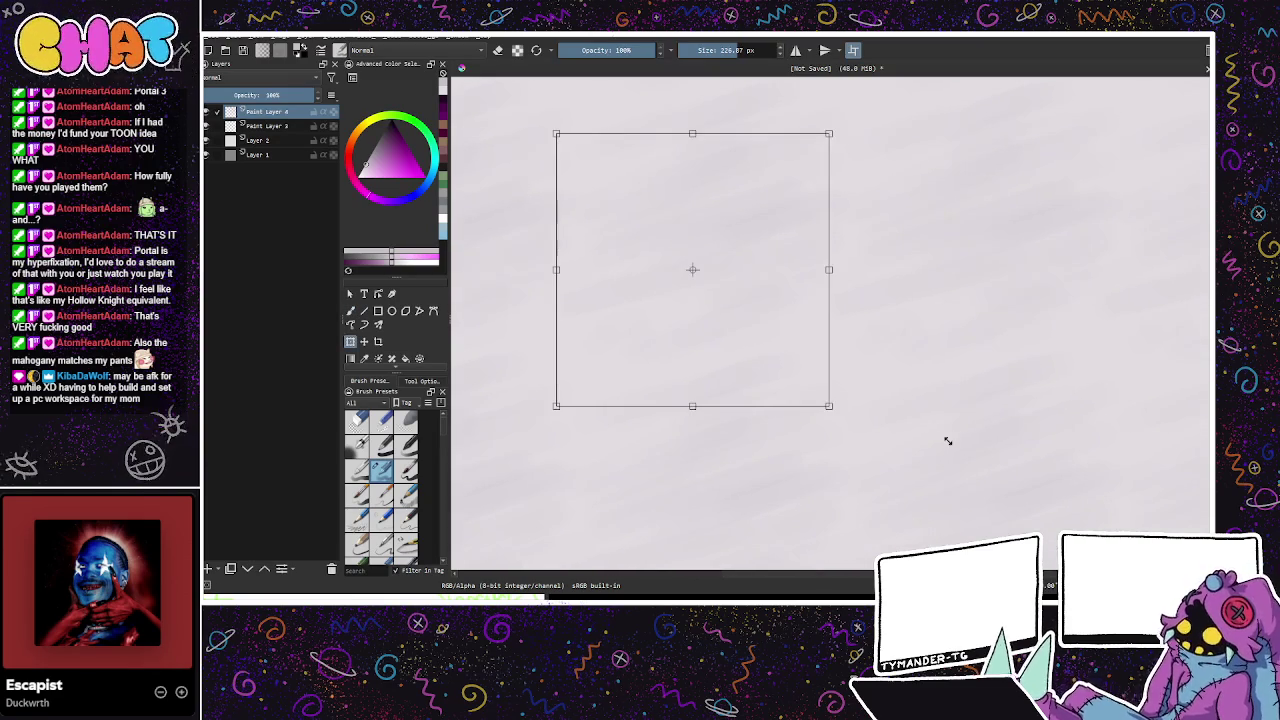
pyautogui.moveTo(860, 268); pyautogui.dragTo(862, 286)
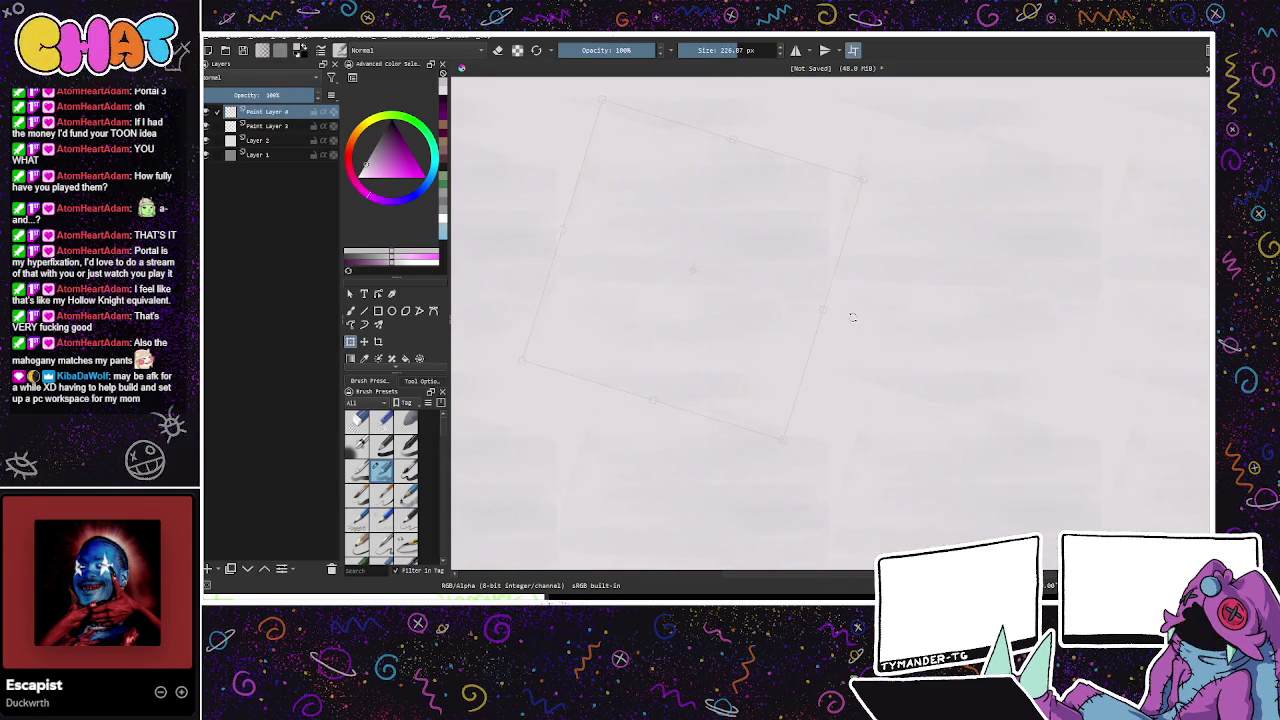
pyautogui.hotkey('ctrl', 'z')
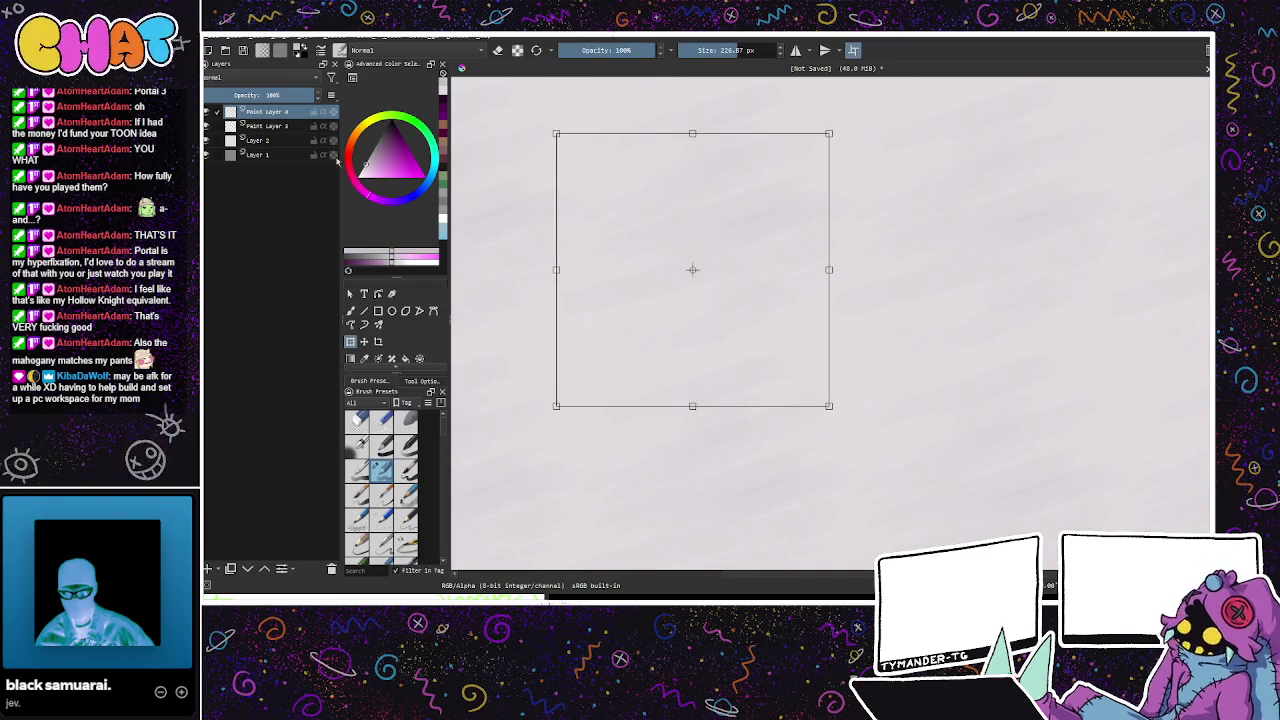
# Step: Select Paint Layer 3, delete trial Paint Layer 4, and return to the freehand brush
pyautogui.click(268, 126)
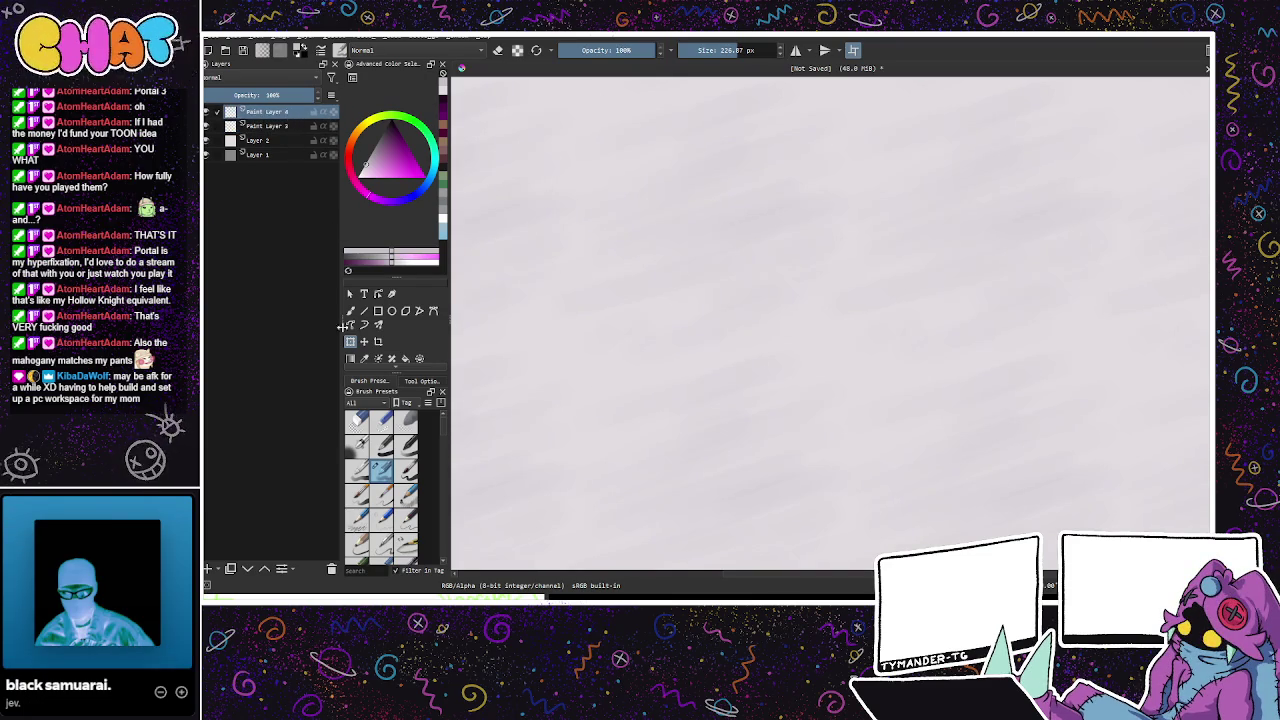
pyautogui.click(332, 569)
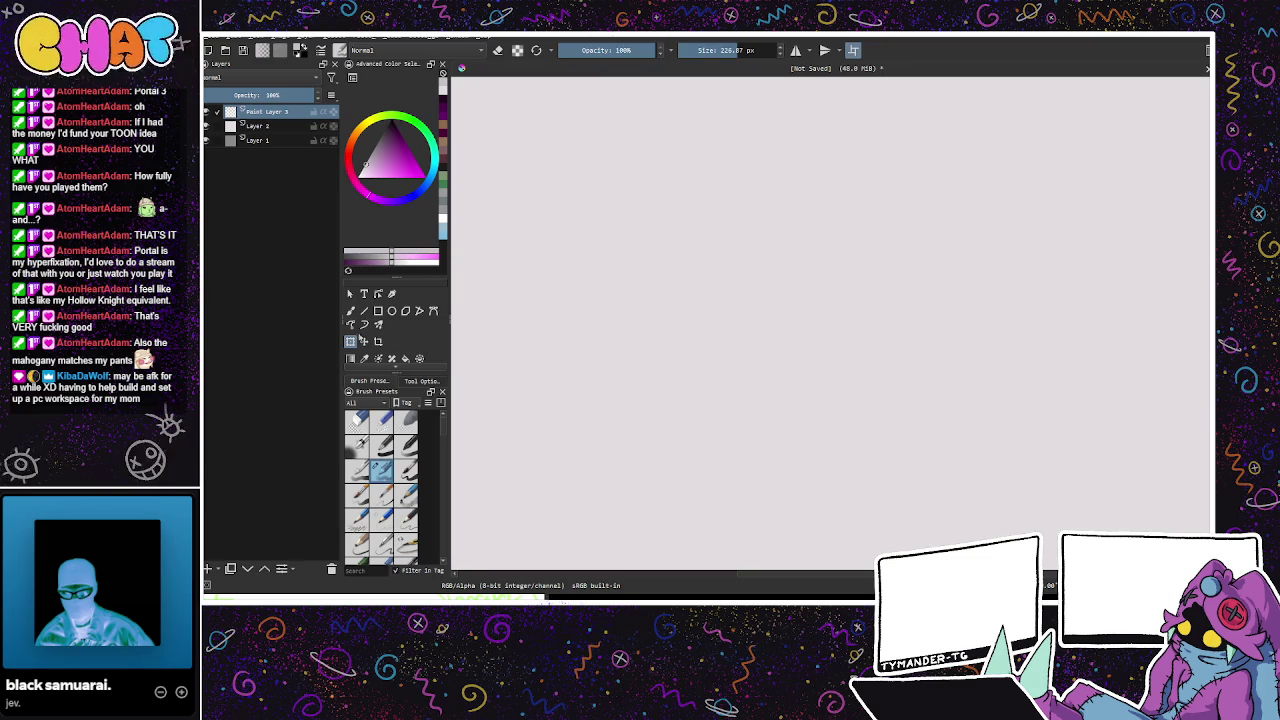
pyautogui.press('b')
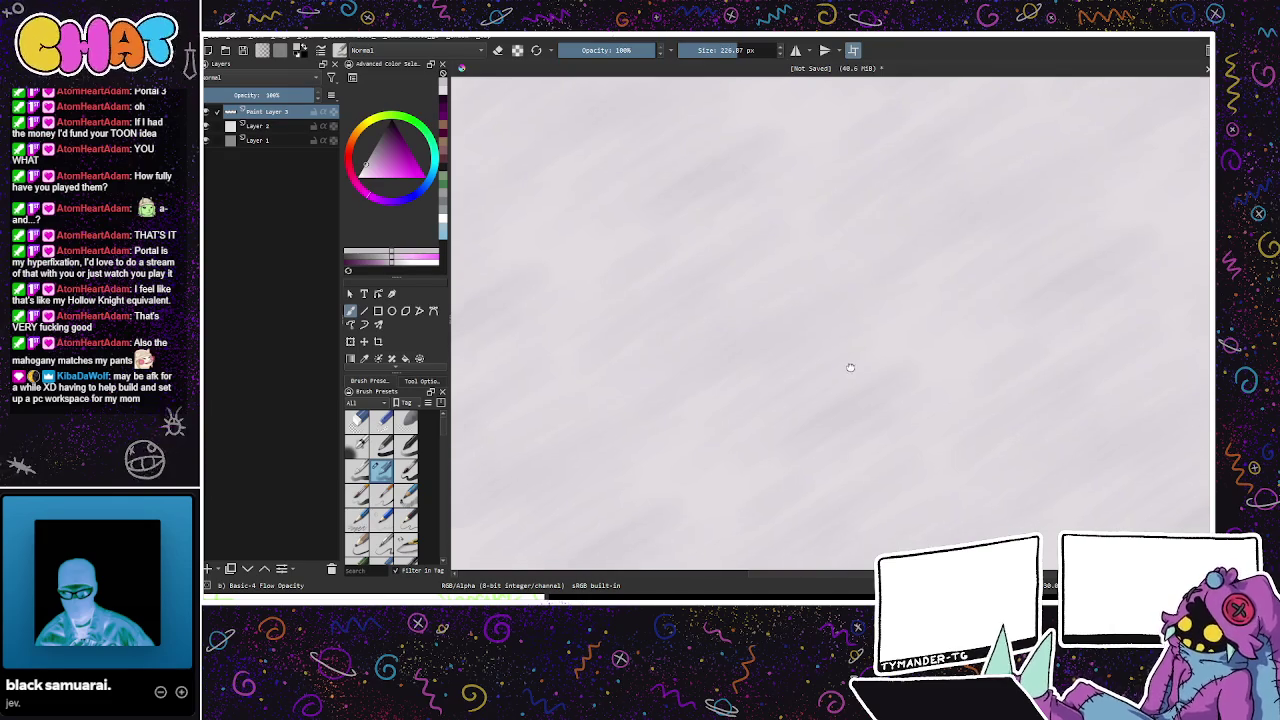
# Step: Pick a darker pinkish-red, add a layer, lower Paint Layer 4's opacity, then select Paint Layer 3
pyautogui.click(380, 162)
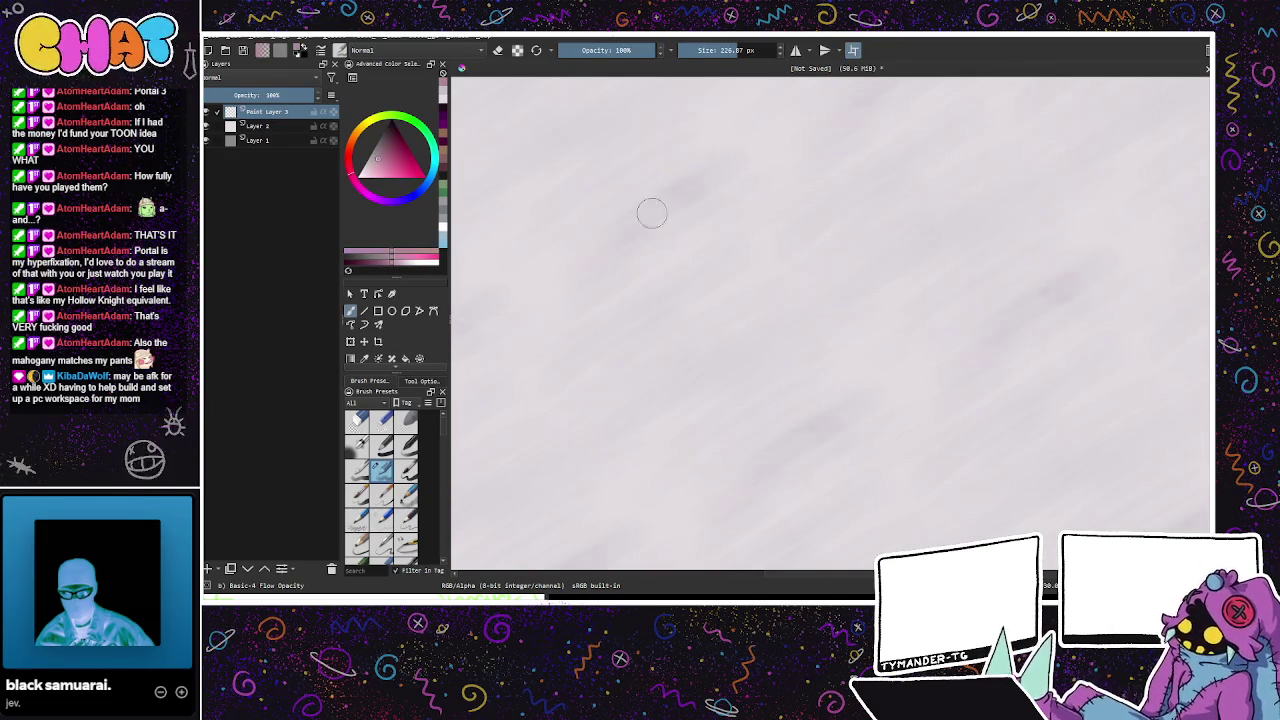
pyautogui.press('Insert')
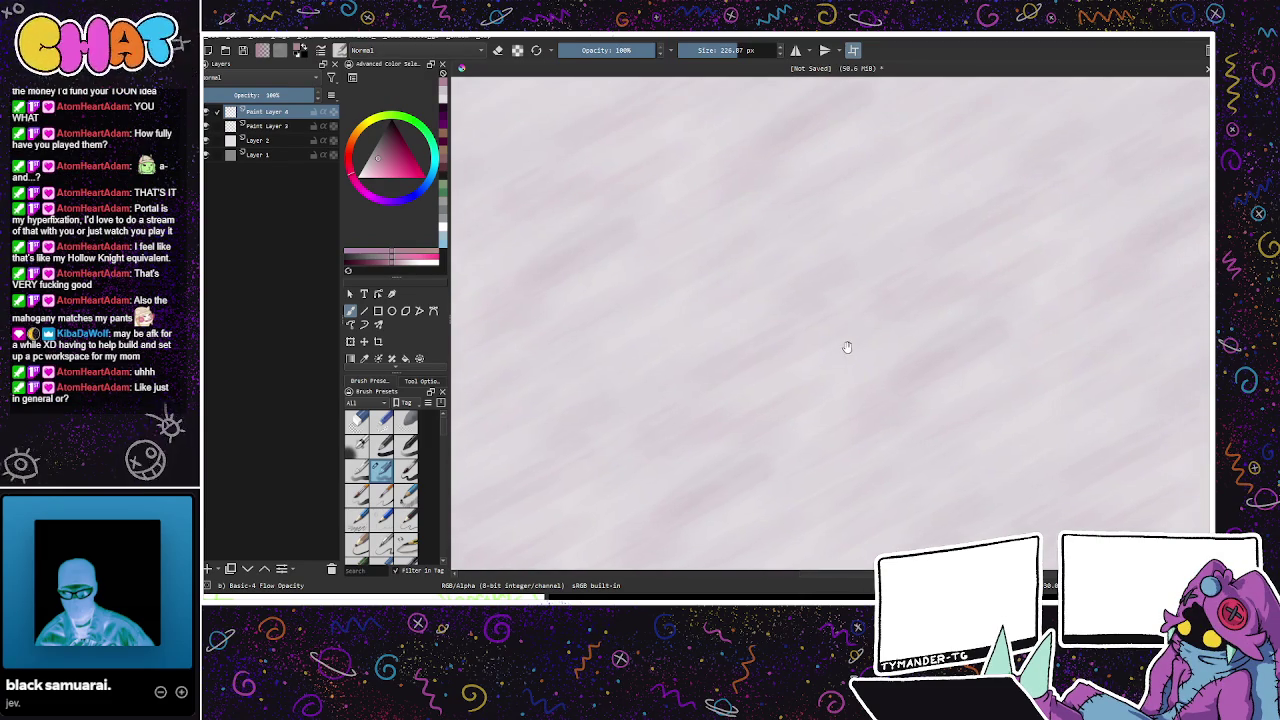
pyautogui.moveTo(280, 94); pyautogui.dragTo(268, 94)
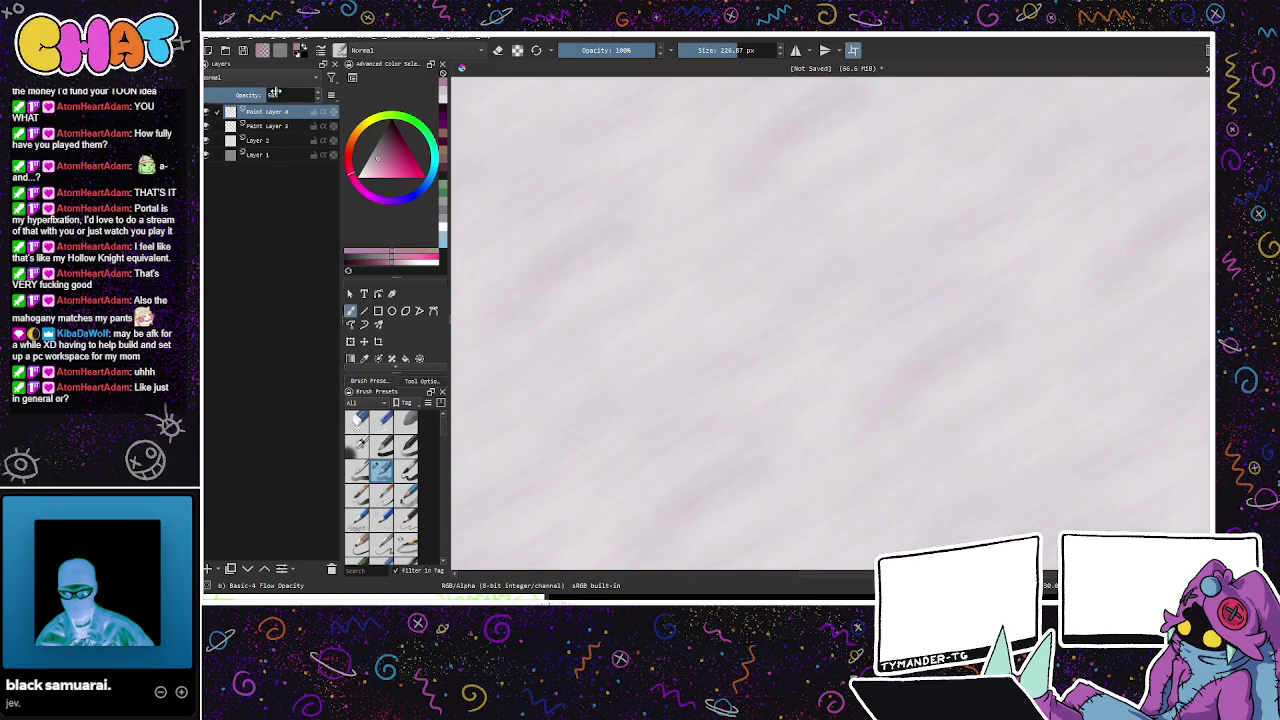
pyautogui.click(271, 128)
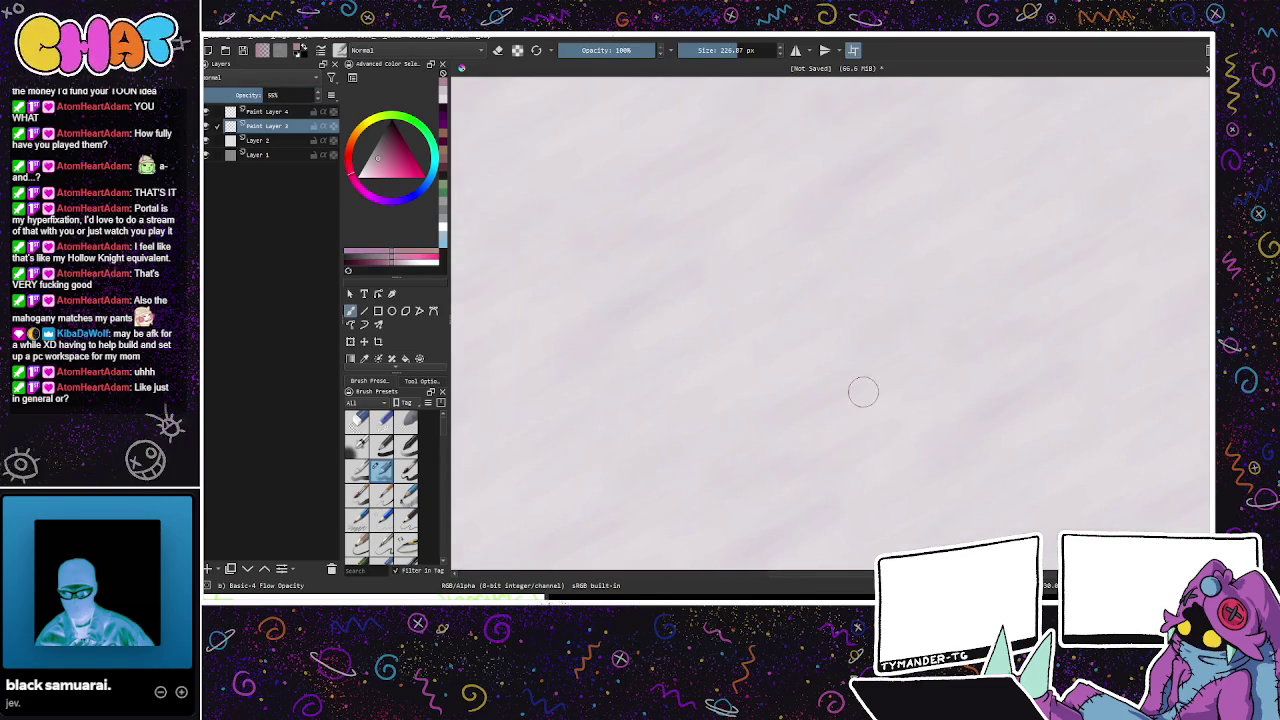
# Step: Add Paint Layer 5 with a lighter colour and 72.83 px brush, and save as texture_wood_sheet_white.kra
pyautogui.click(208, 567)
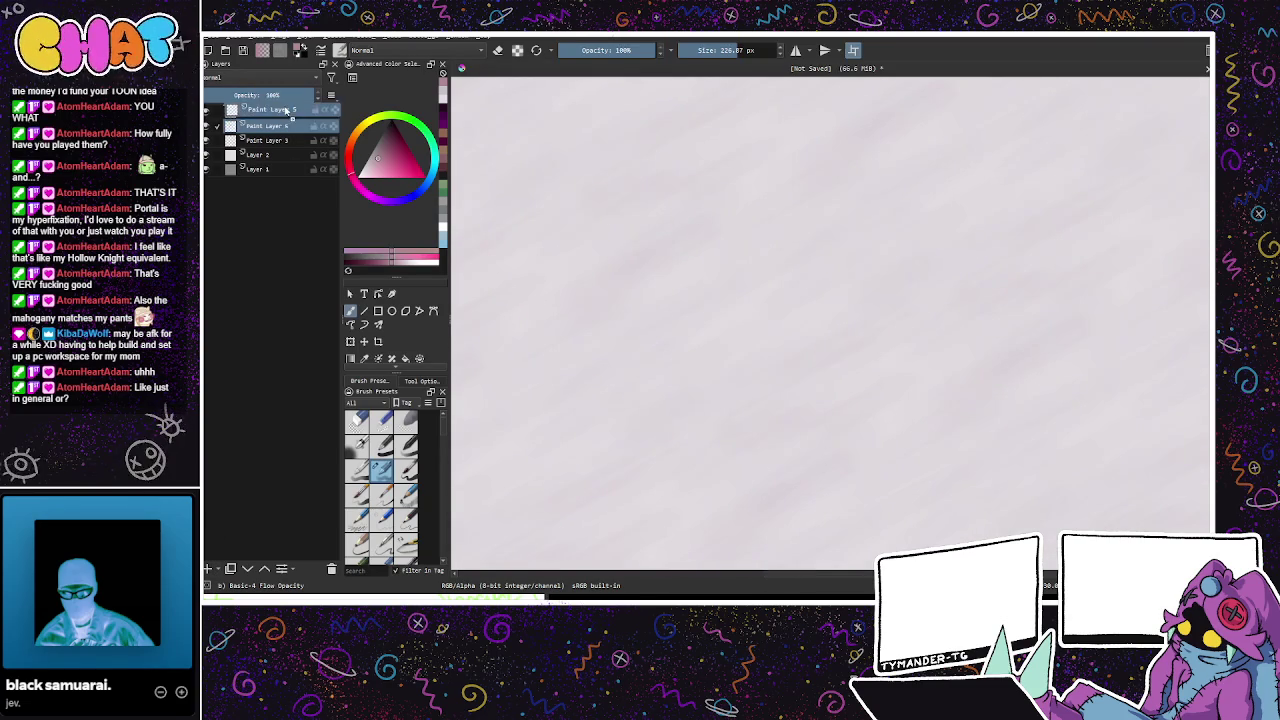
pyautogui.click(371, 177)
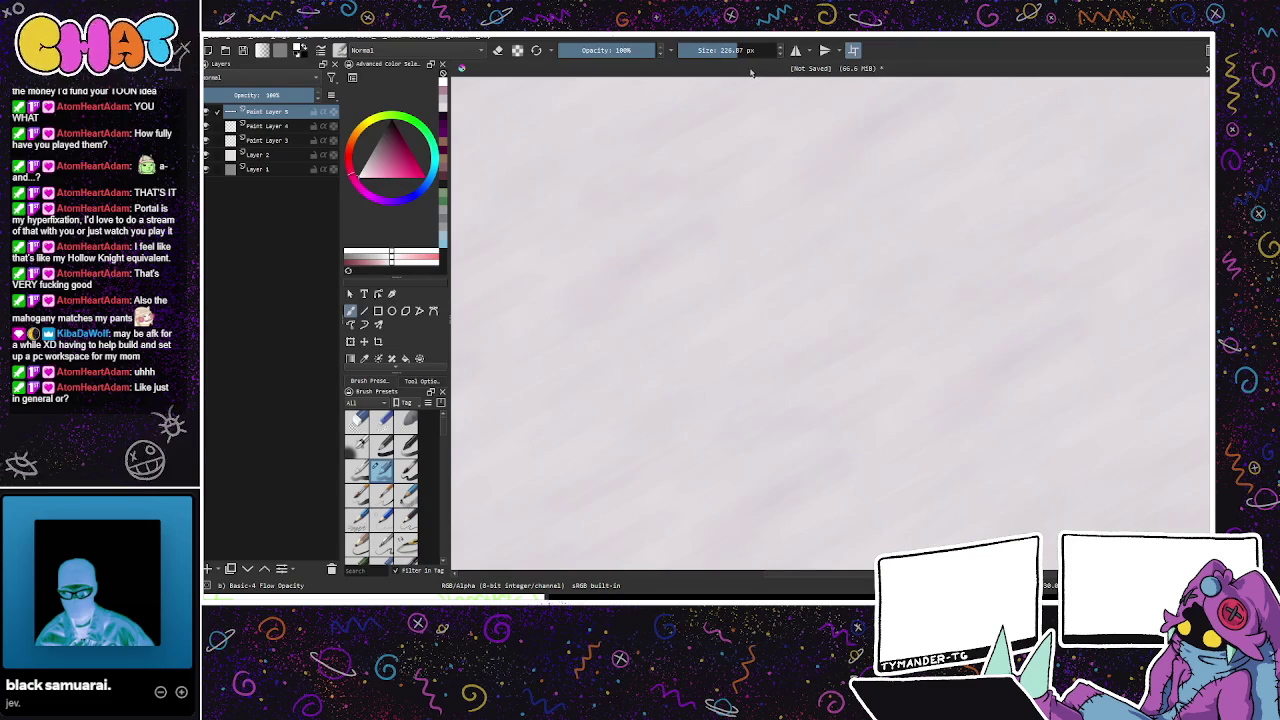
pyautogui.press('[')
pyautogui.press('[')
pyautogui.press('[')
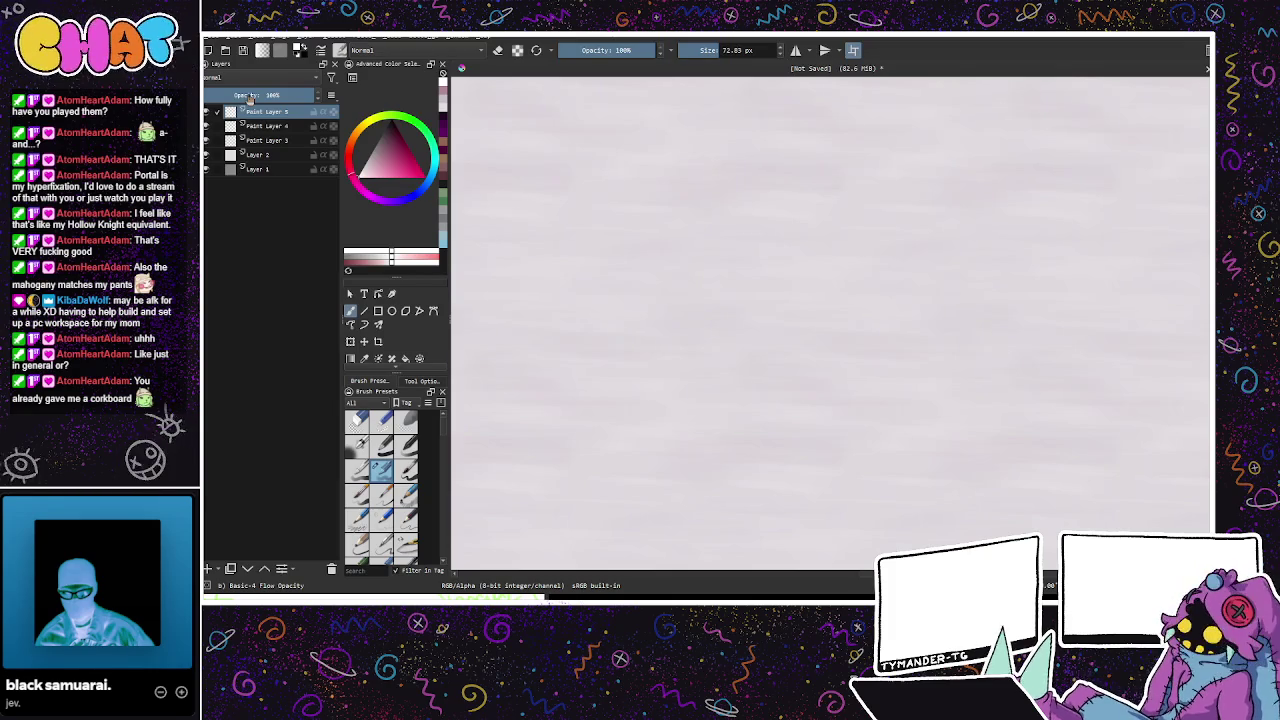
pyautogui.hotkey('ctrl', 's')
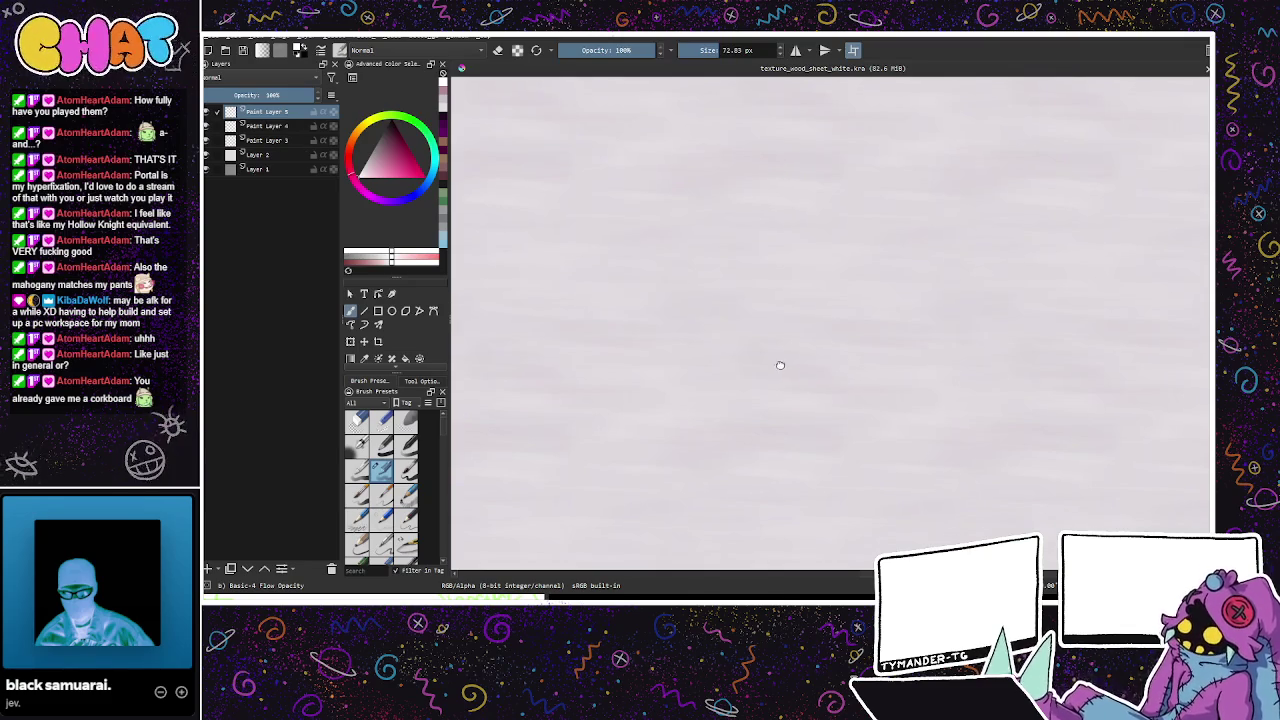
pyautogui.moveTo(630, 207); pyautogui.dragTo(604, 173)
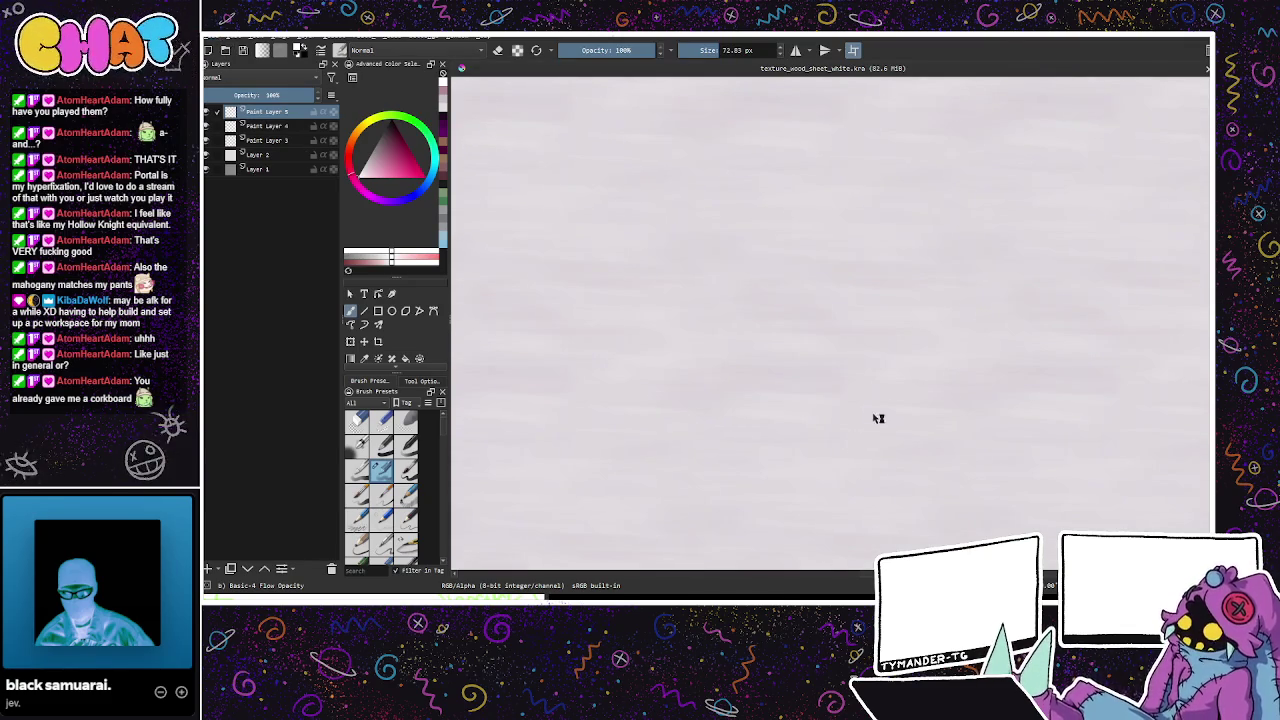
# Step: Start a new grey document and pick an orange painting colour
pyautogui.hotkey('ctrl', 'shift', 'n')
pyautogui.moveTo(762, 385); pyautogui.dragTo(719, 385)
pyautogui.moveTo(425, 128)
pyautogui.mouseDown()
pyautogui.moveTo(411, 153)
pyautogui.moveTo(393, 146)
pyautogui.mouseUp()
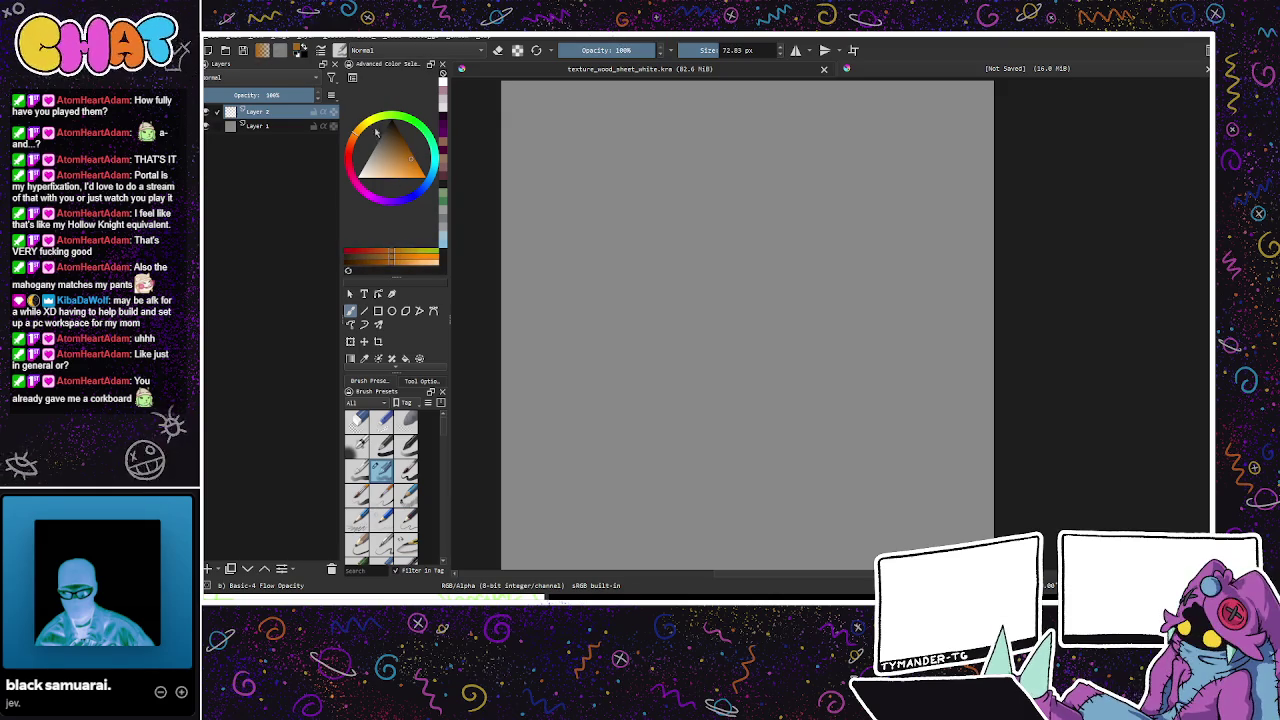
# Step: Fill the canvas solid orange and pick a reddish-pink brush colour
pyautogui.click(405, 358)
pyautogui.click(600, 335)
pyautogui.click(350, 310)
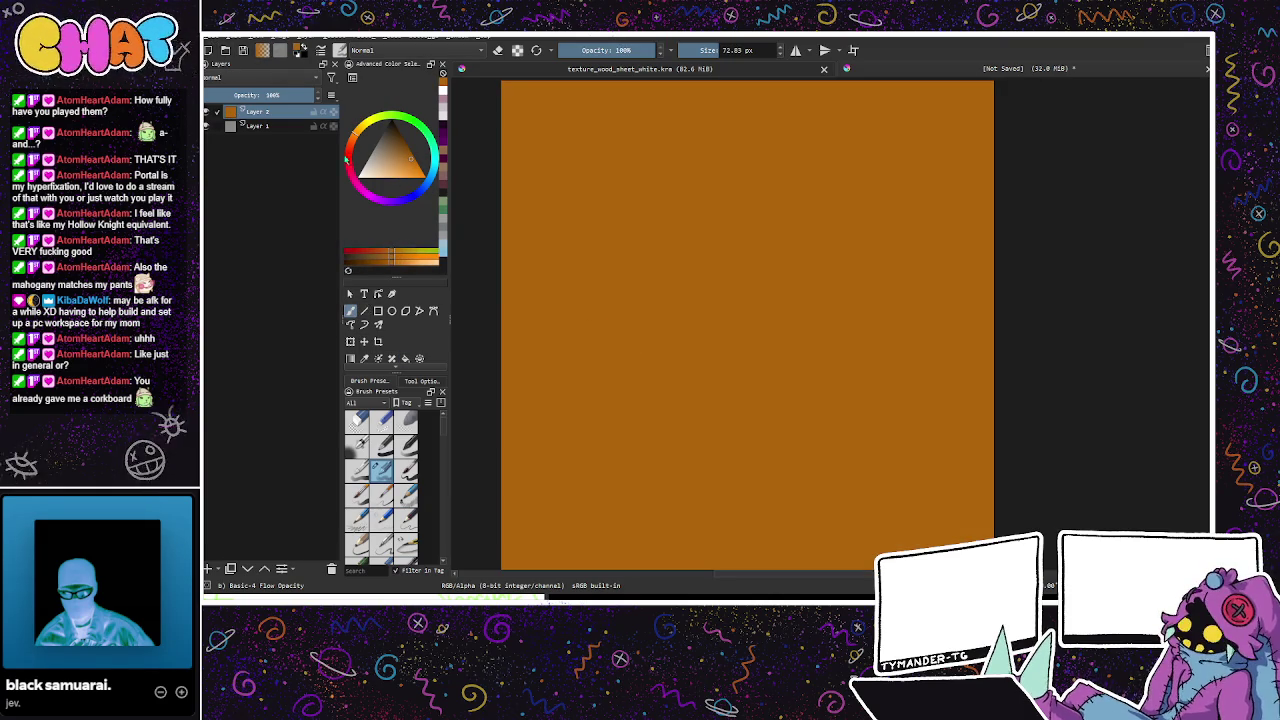
pyautogui.click(354, 172)
pyautogui.moveTo(354, 172); pyautogui.dragTo(396, 168)
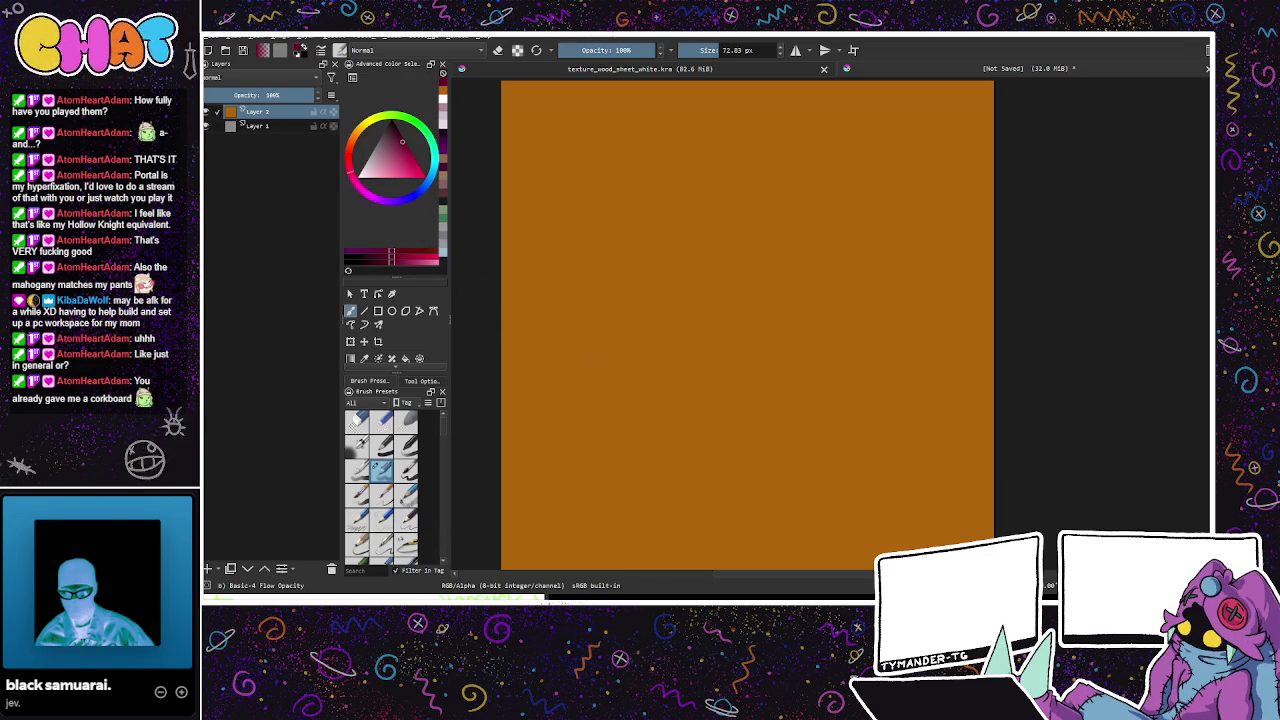
# Step: Turn on wrap-around mode and paint large dark tiling dabs and wavy bands
pyautogui.click(853, 50)
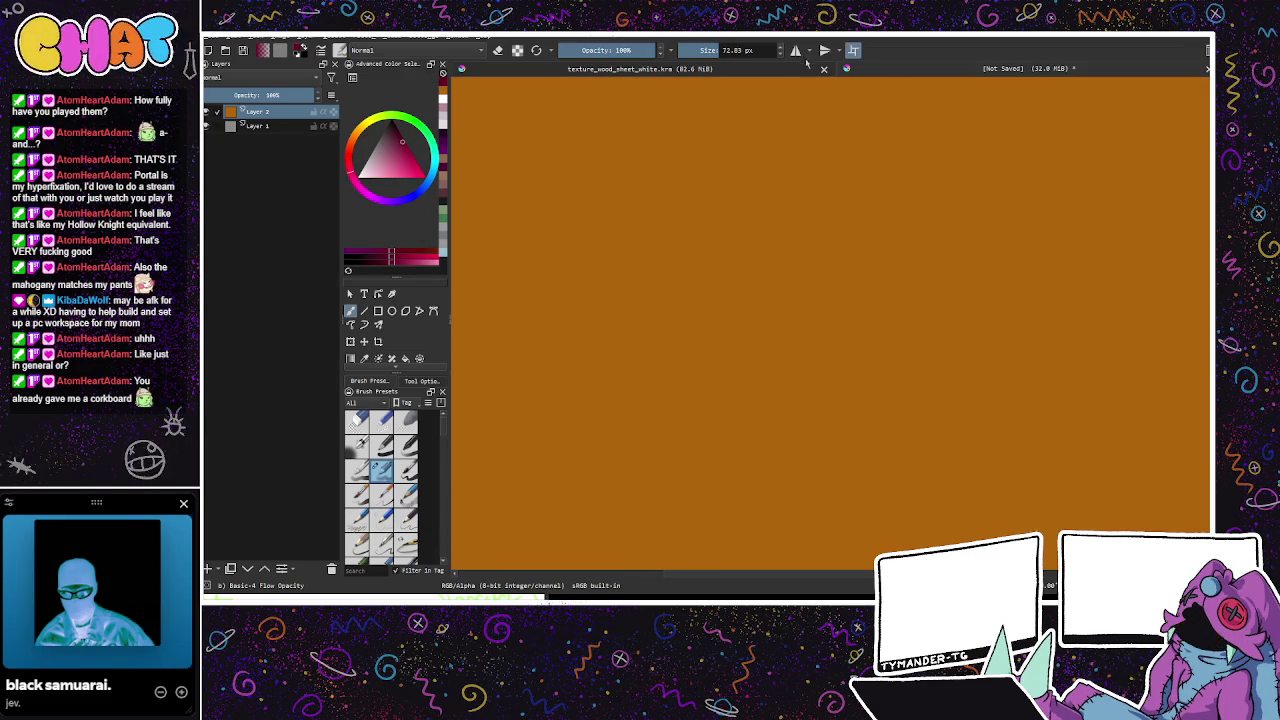
pyautogui.moveTo(765, 270)
pyautogui.mouseDown()
pyautogui.moveTo(677, 257)
pyautogui.moveTo(749, 177)
pyautogui.moveTo(677, 157)
pyautogui.moveTo(640, 205)
pyautogui.moveTo(640, 257)
pyautogui.moveTo(608, 341)
pyautogui.mouseUp()
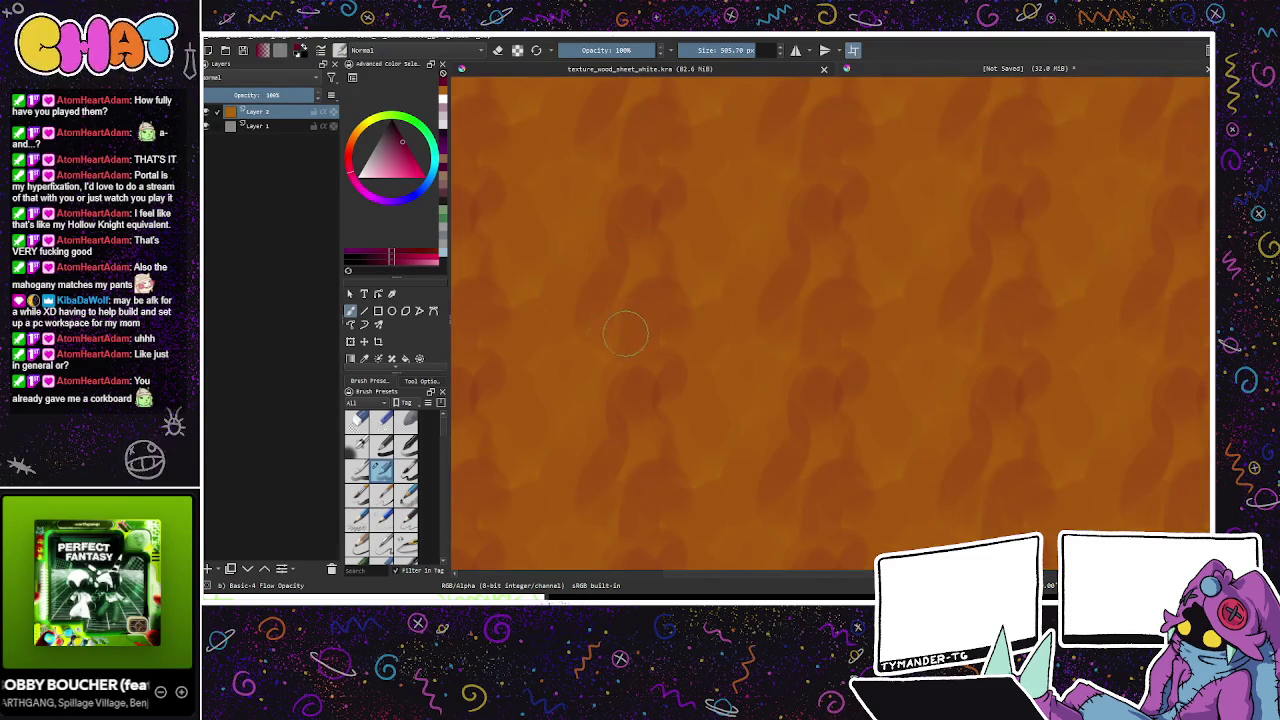
pyautogui.moveTo(516, 229)
pyautogui.mouseDown()
pyautogui.moveTo(566, 144)
pyautogui.moveTo(513, 125)
pyautogui.moveTo(476, 256)
pyautogui.moveTo(587, 362)
pyautogui.moveTo(563, 346)
pyautogui.mouseUp()
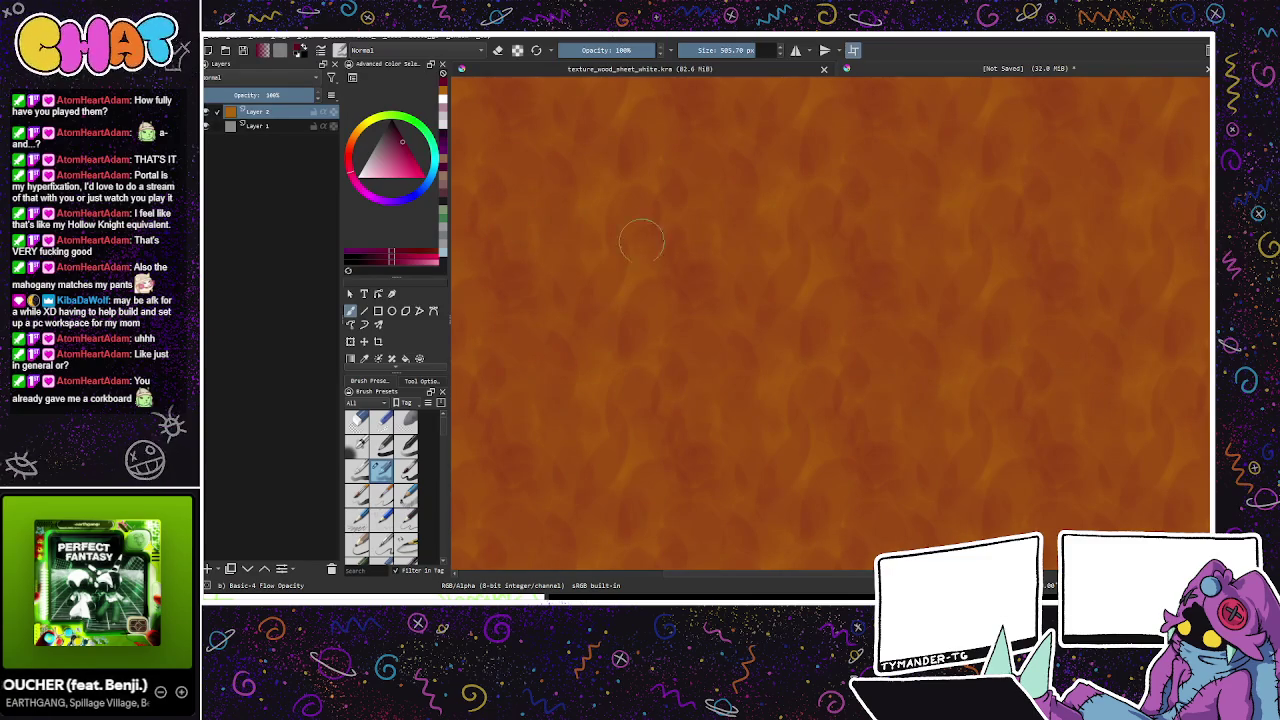
pyautogui.click(780, 335)
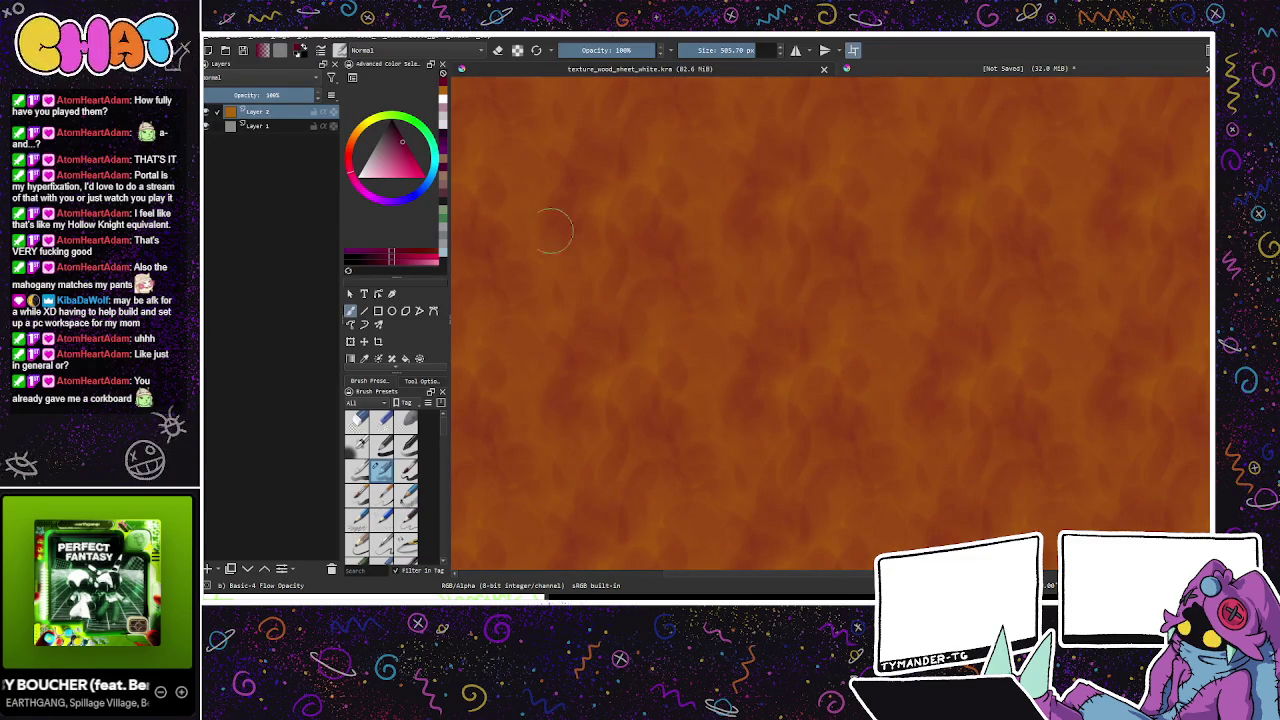
# Step: Dab with a deeper red shade, then add a new layer on top
pyautogui.click(352, 162)
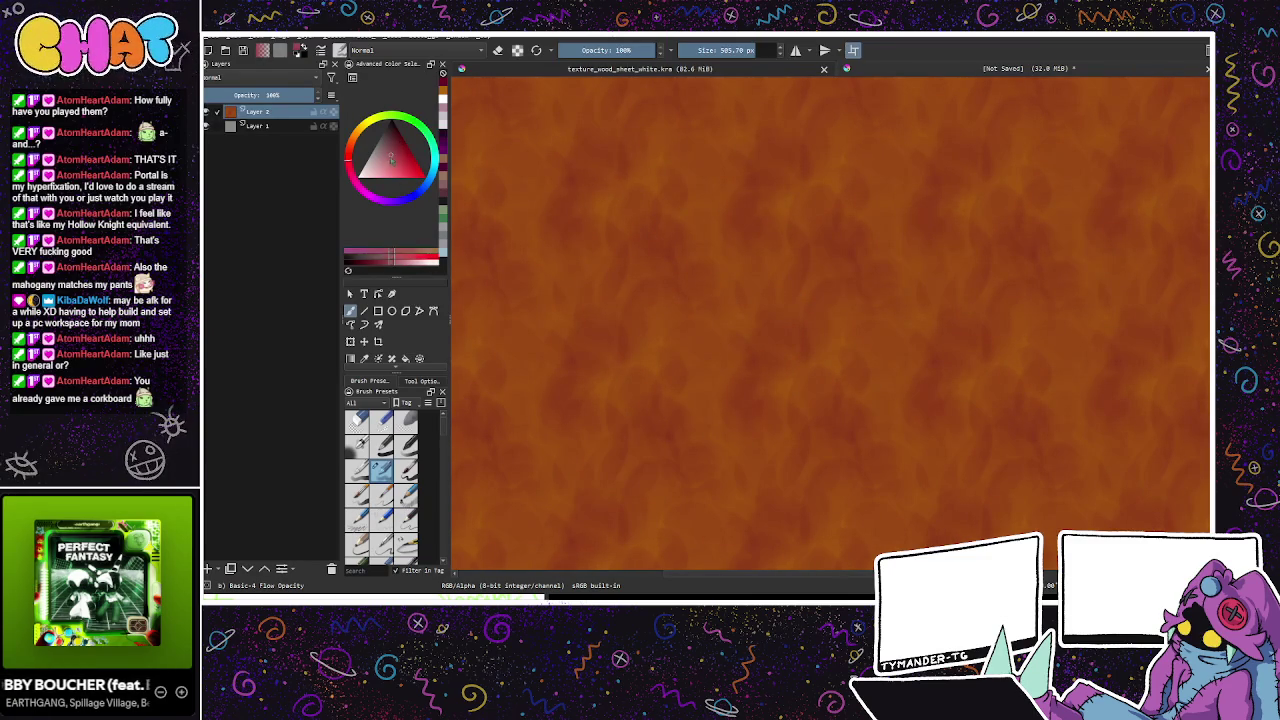
pyautogui.click(390, 150)
pyautogui.moveTo(390, 150); pyautogui.dragTo(353, 147)
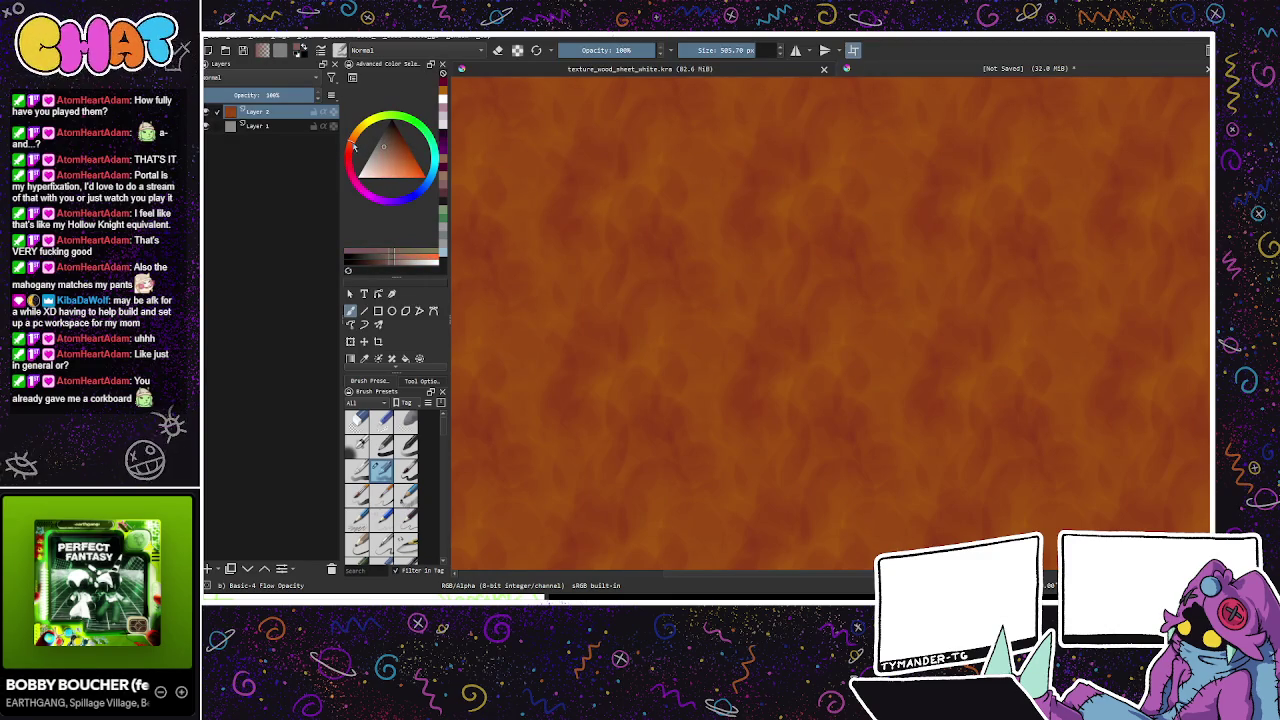
pyautogui.click(646, 266)
pyautogui.press('Insert')
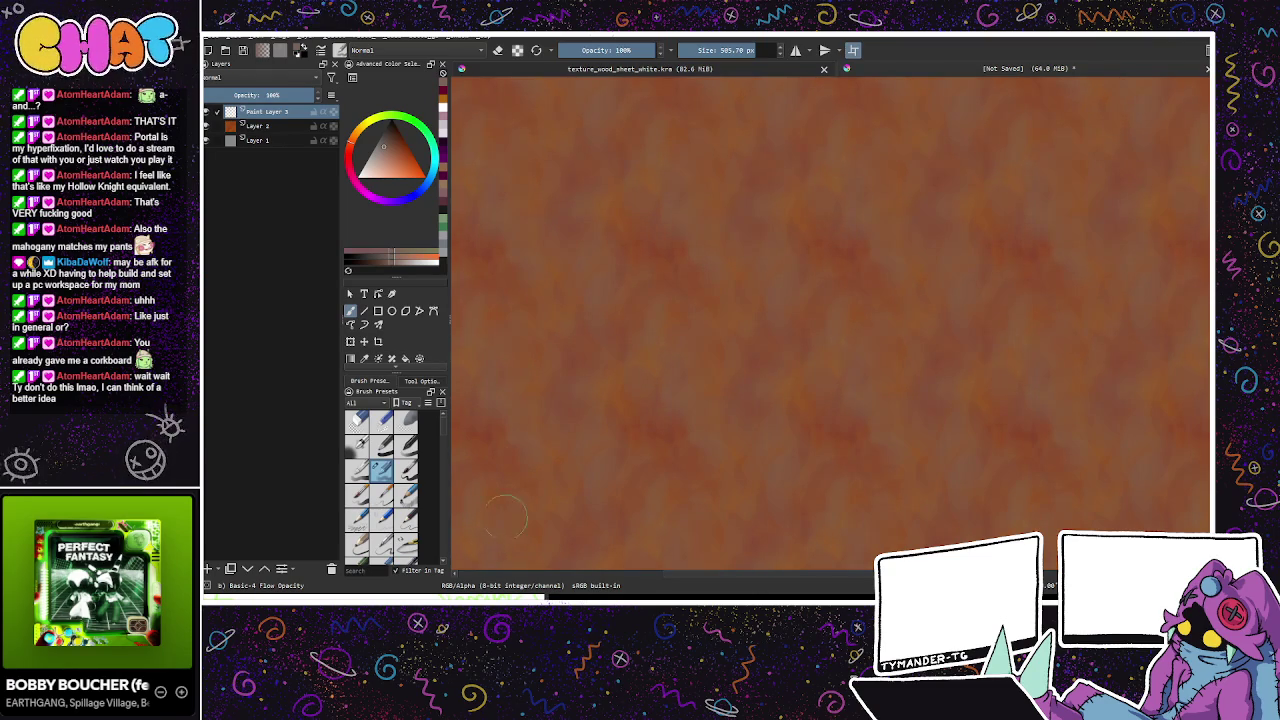
# Step: Pick a lighter orange, add Paint Layer 4 and set the brush to 197.57 px
pyautogui.keyDown('ctrl'); pyautogui.click(531, 257); pyautogui.keyUp('ctrl')
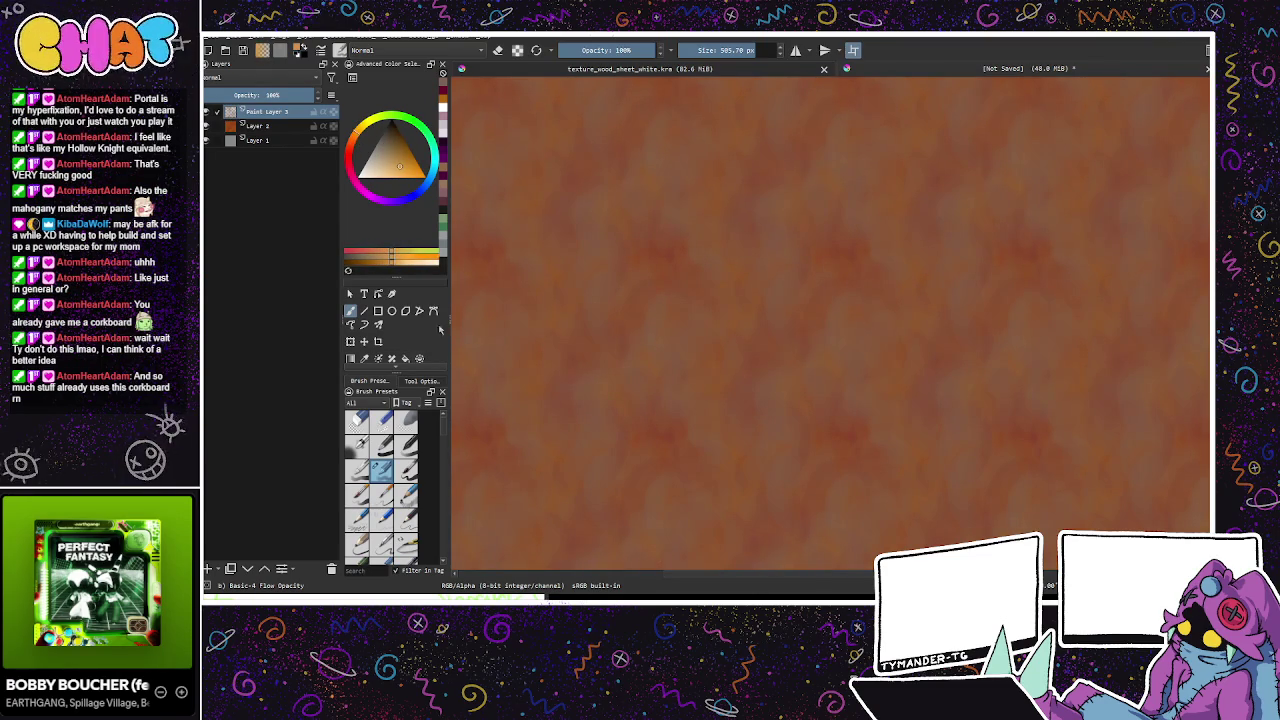
pyautogui.click(207, 568)
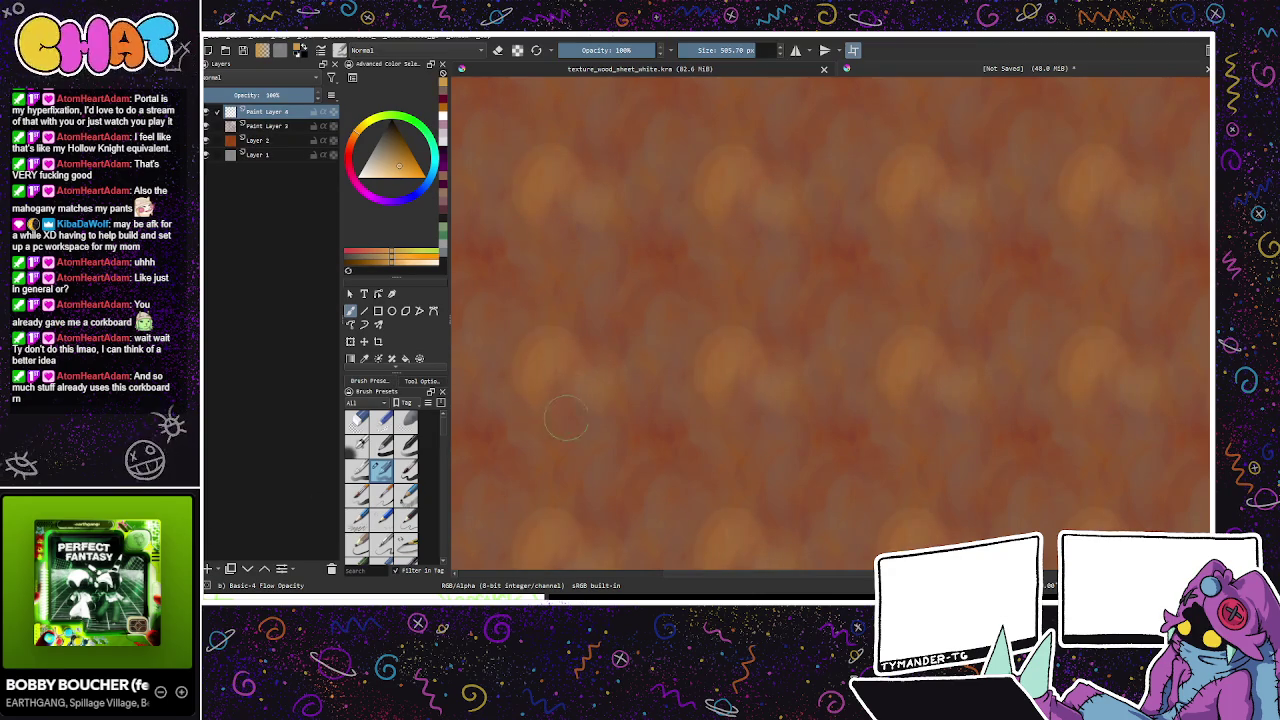
pyautogui.click(735, 50)
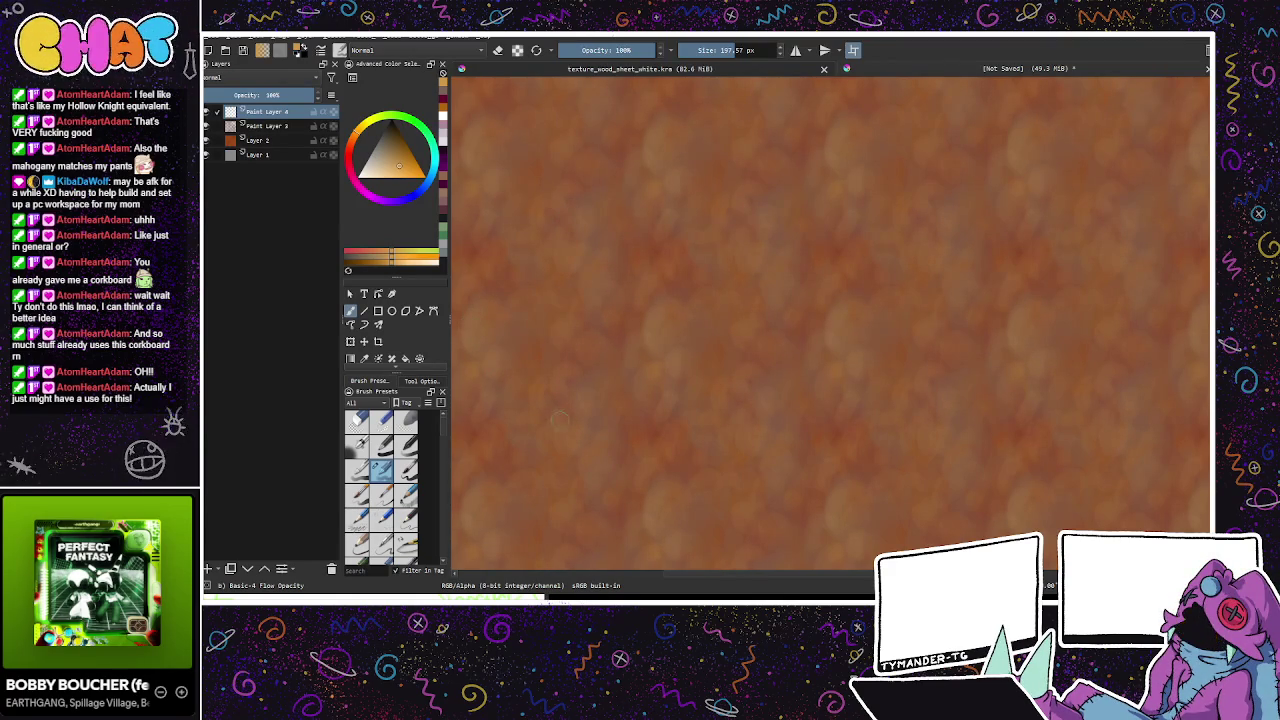
pyautogui.moveTo(966, 501)
pyautogui.mouseDown()
pyautogui.moveTo(894, 429)
pyautogui.moveTo(842, 410)
pyautogui.mouseUp()
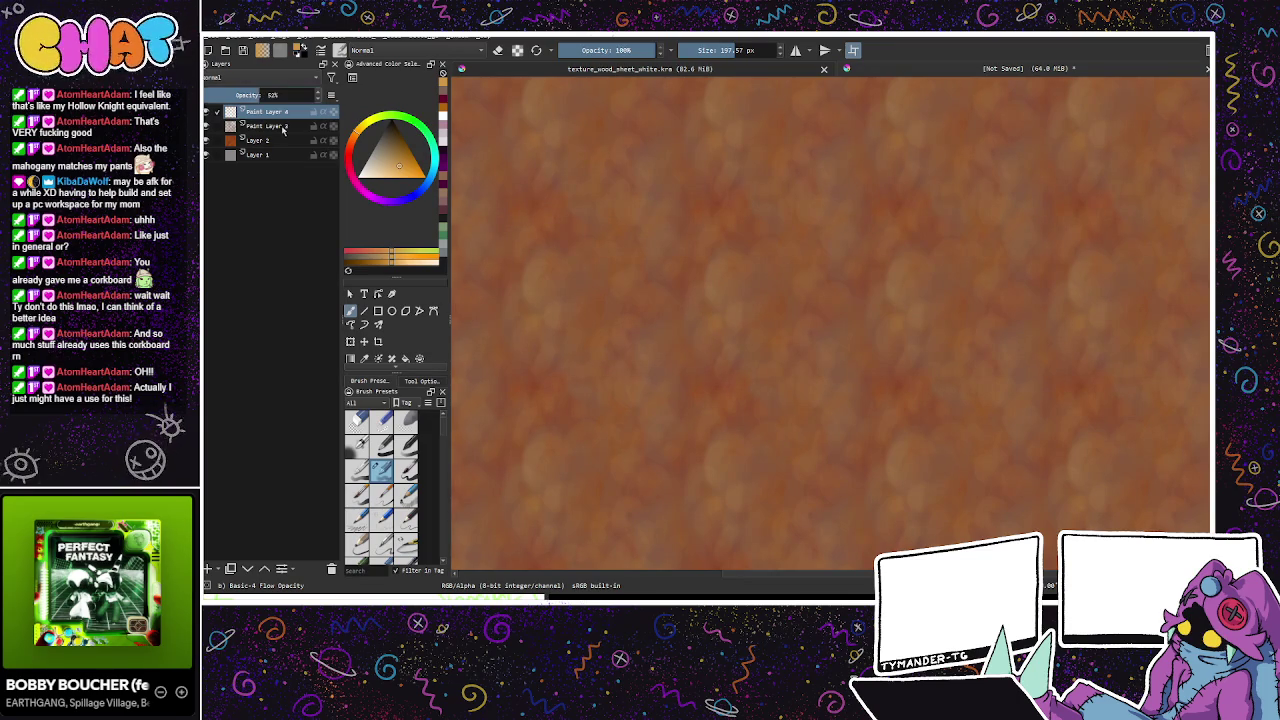
# Step: Set Paint Layer 3 to 20% opacity, then add Paint Layer 5 with a darker orange
pyautogui.press('pagedown')
pyautogui.moveTo(247, 95); pyautogui.dragTo(223, 95)
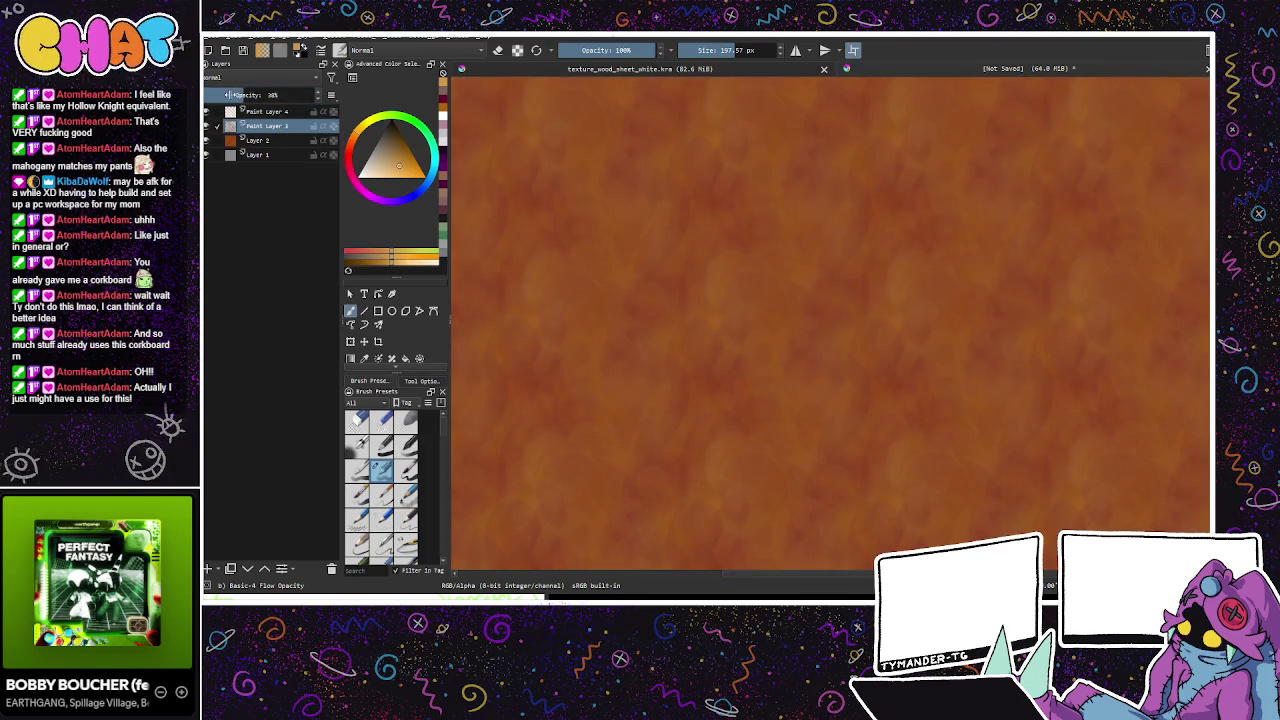
pyautogui.press('pageup')
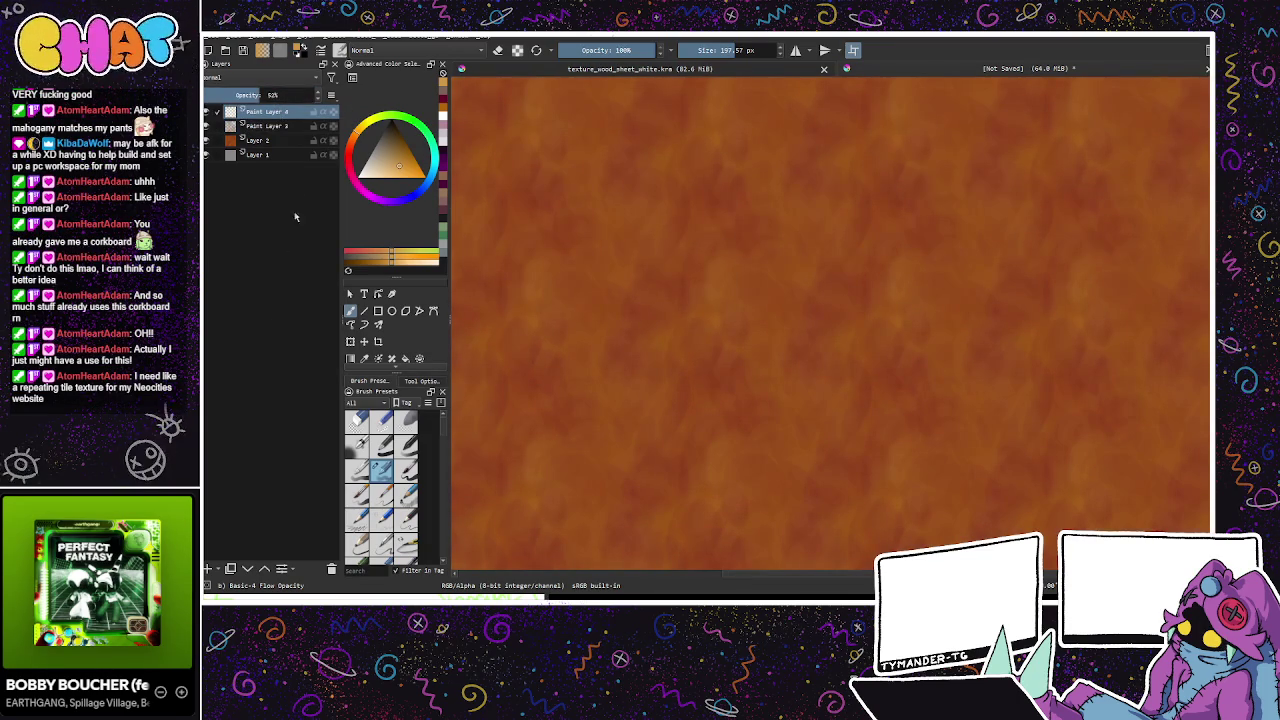
pyautogui.click(209, 566)
pyautogui.moveTo(408, 170); pyautogui.dragTo(404, 186)
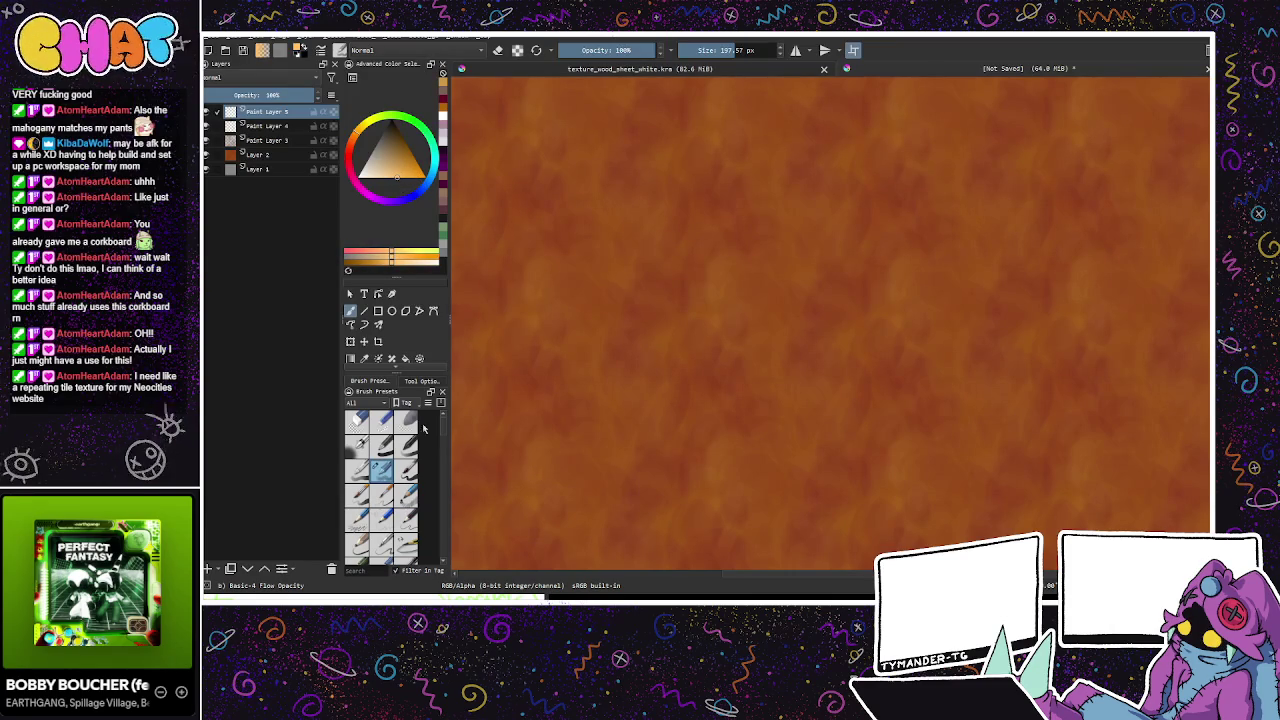
# Step: Paint soft diagonal grain streaks with a 331.82 px brush, keeping them faint
pyautogui.press(']')
pyautogui.press(']')
pyautogui.press(']')
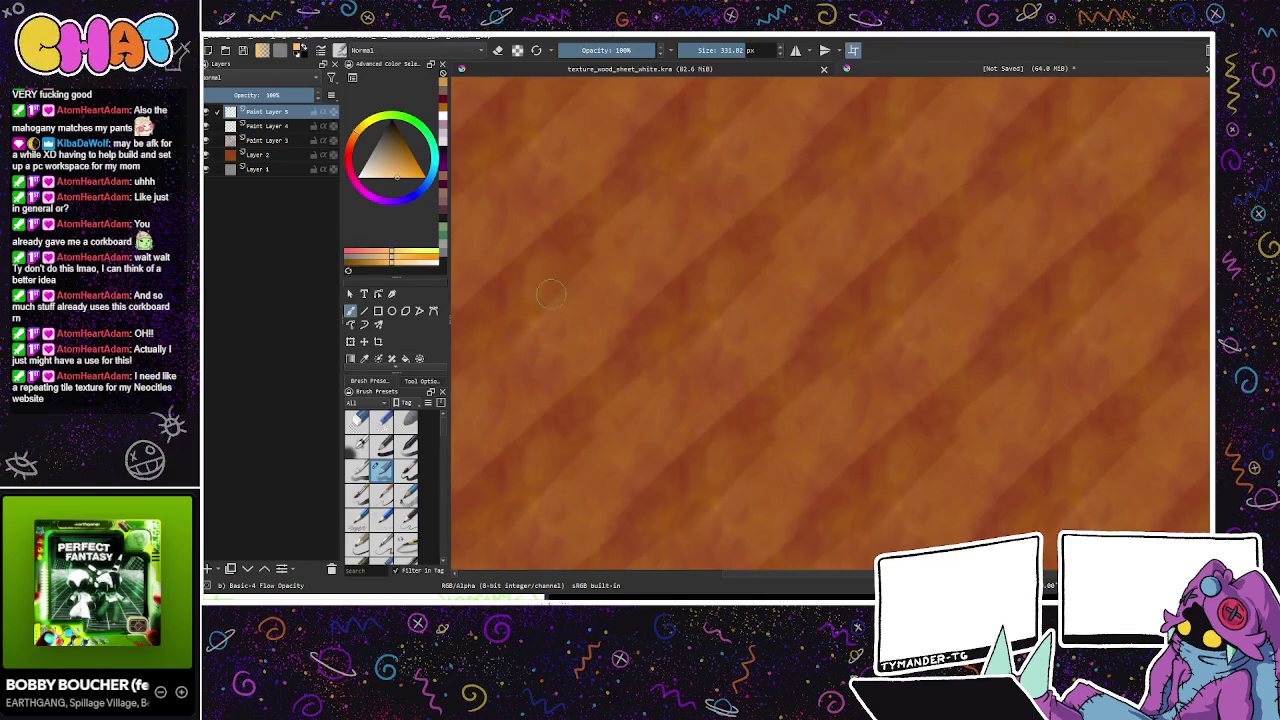
pyautogui.hotkey('ctrl', 'z')
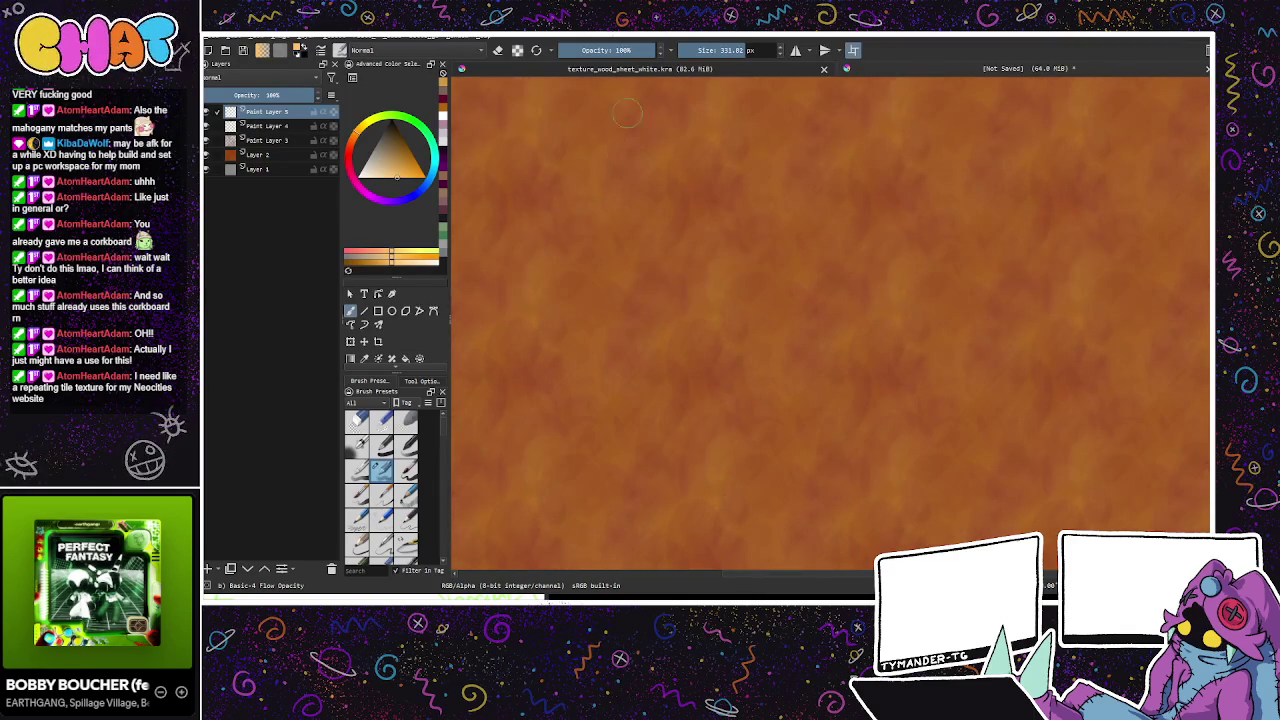
pyautogui.hotkey('ctrl', 'shift', 'z')
pyautogui.hotkey('ctrl', 'shift', 'z')
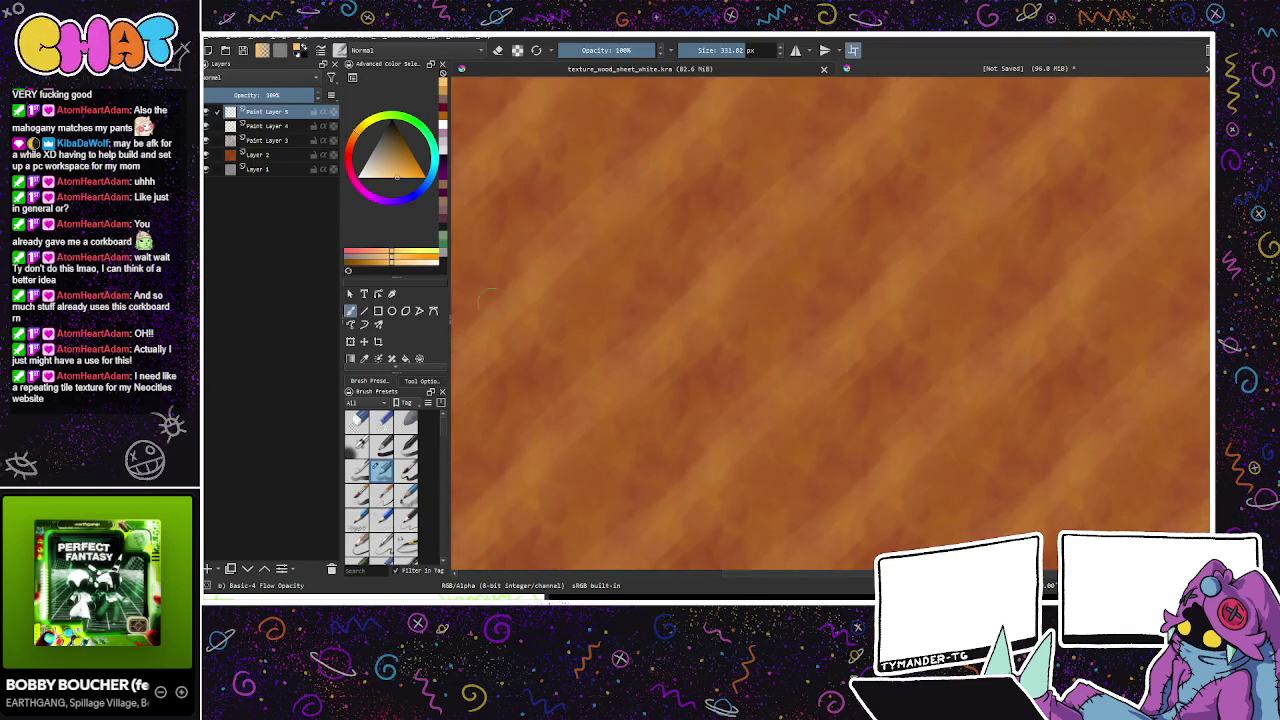
pyautogui.hotkey('ctrl', 'z')
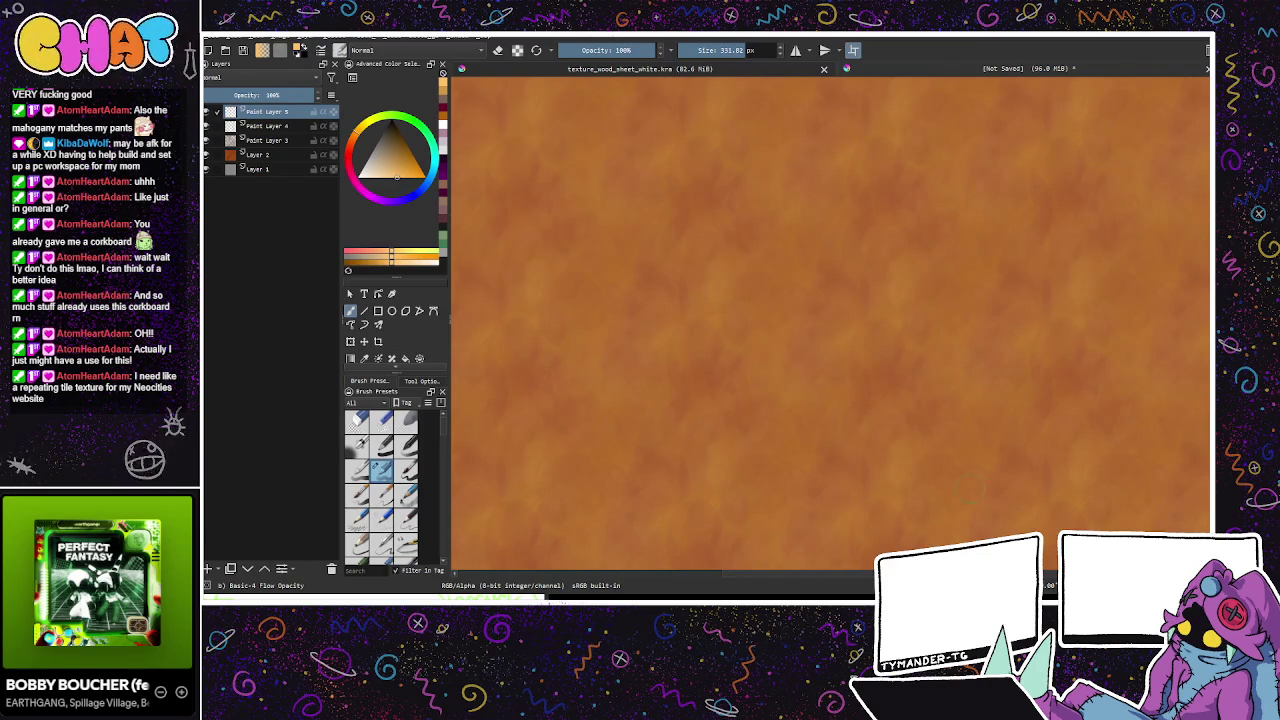
# Step: Add darker orange mottling, then add Paint Layer 6 with a new colour
pyautogui.moveTo(974, 443); pyautogui.dragTo(886, 486)
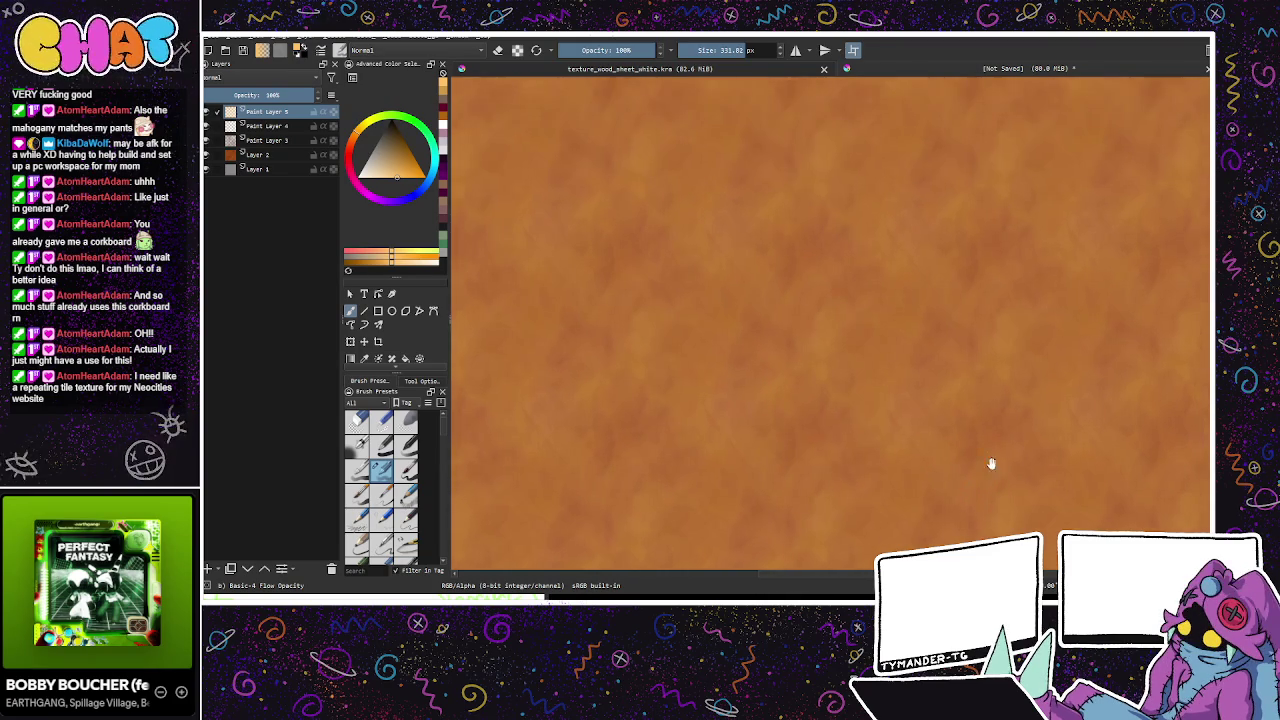
pyautogui.moveTo(991, 465); pyautogui.dragTo(1011, 377)
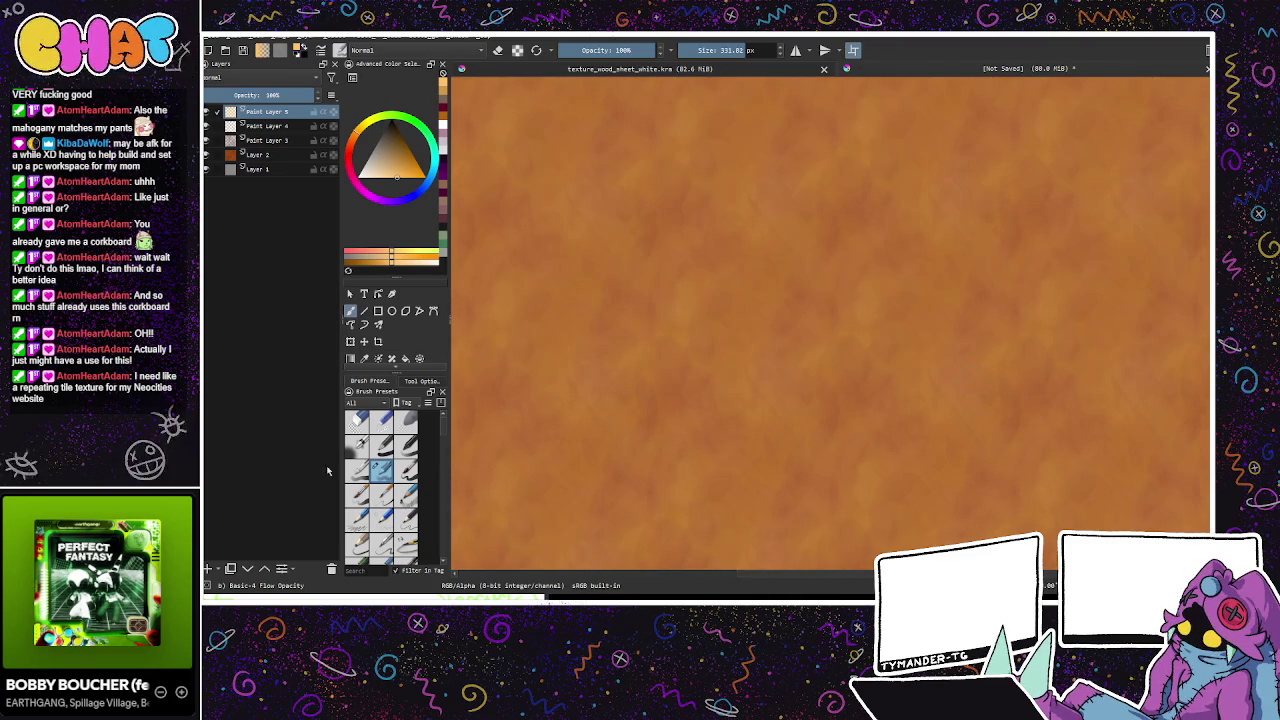
pyautogui.press('Insert')
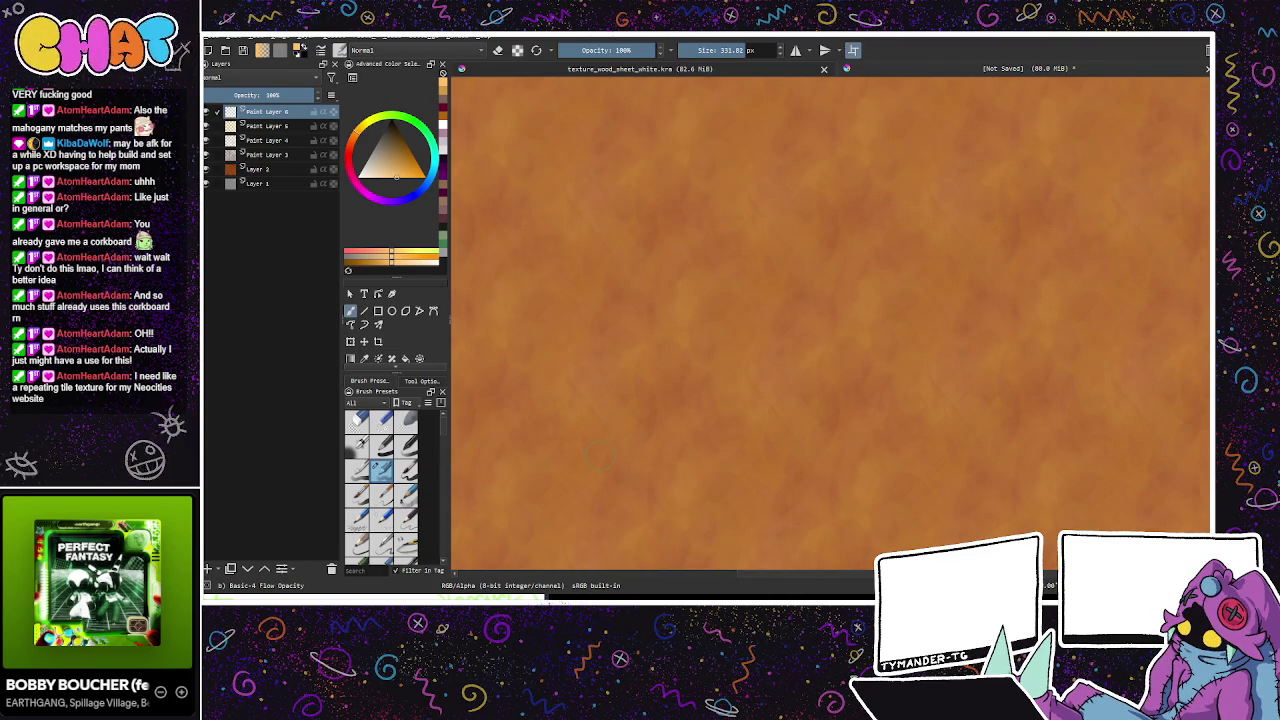
pyautogui.click(388, 175)
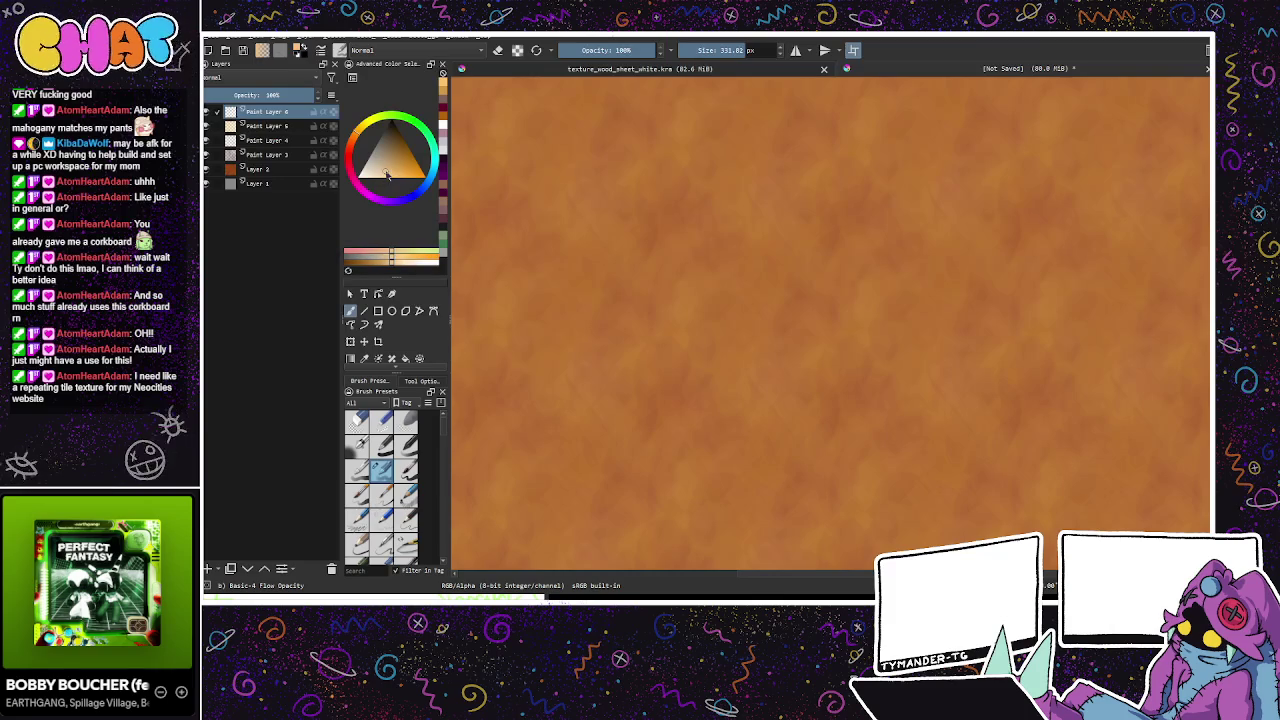
# Step: Flood Paint Layer 6 with light peach and lower its opacity to 37%
pyautogui.click(405, 358)
pyautogui.click(558, 338)
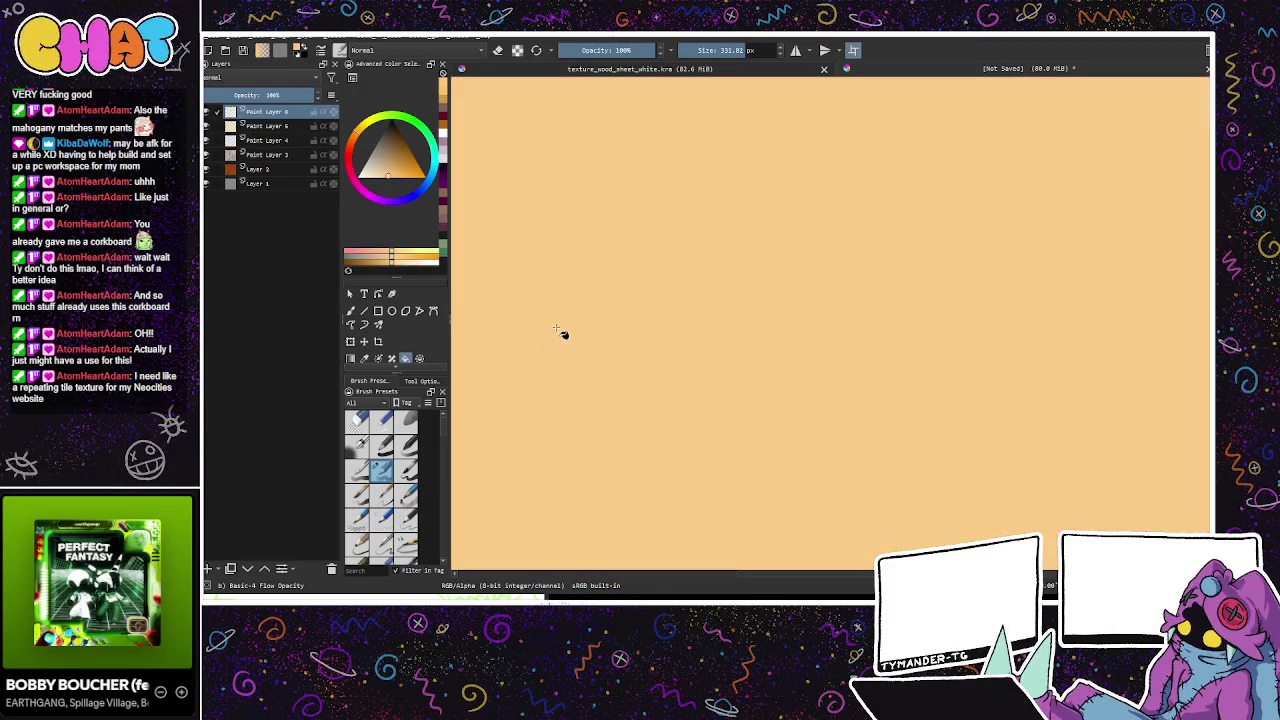
pyautogui.click(245, 95)
pyautogui.moveTo(245, 95); pyautogui.dragTo(243, 97)
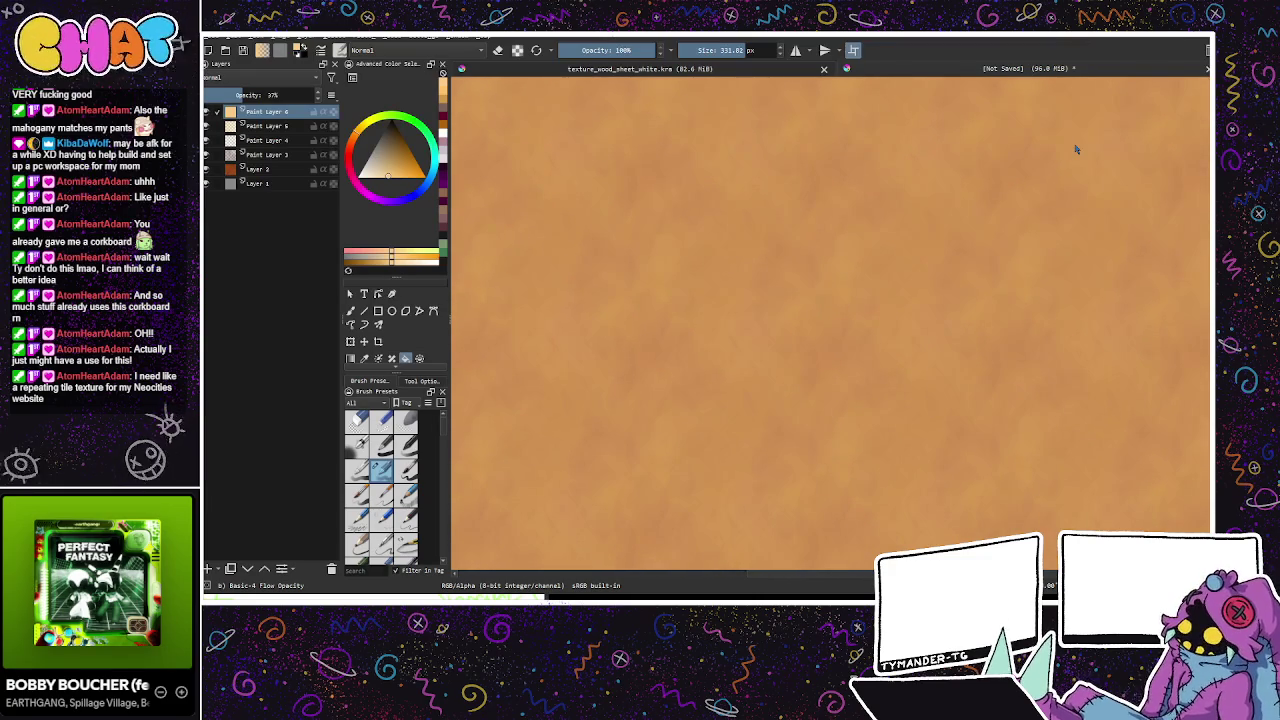
# Step: Dab faint light patches across the canvas with a brighter colour and an 88 px brush
pyautogui.moveTo(863, 477); pyautogui.dragTo(919, 476)
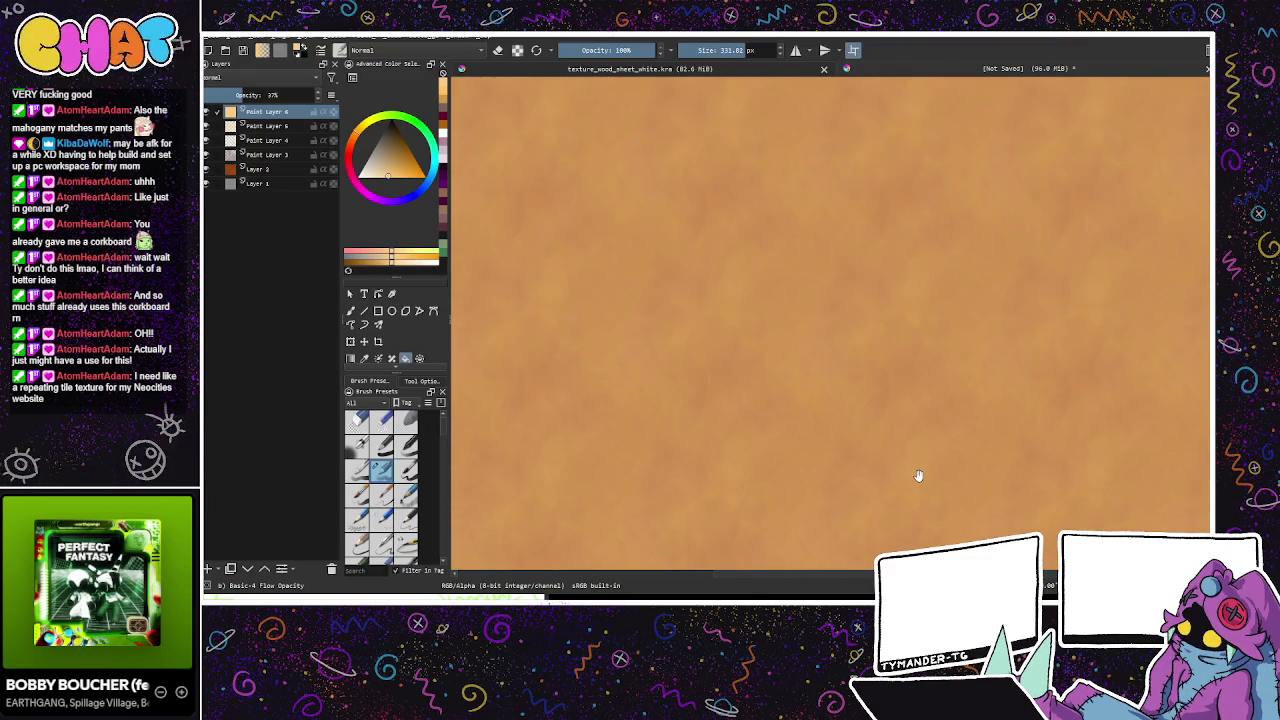
pyautogui.click(362, 130)
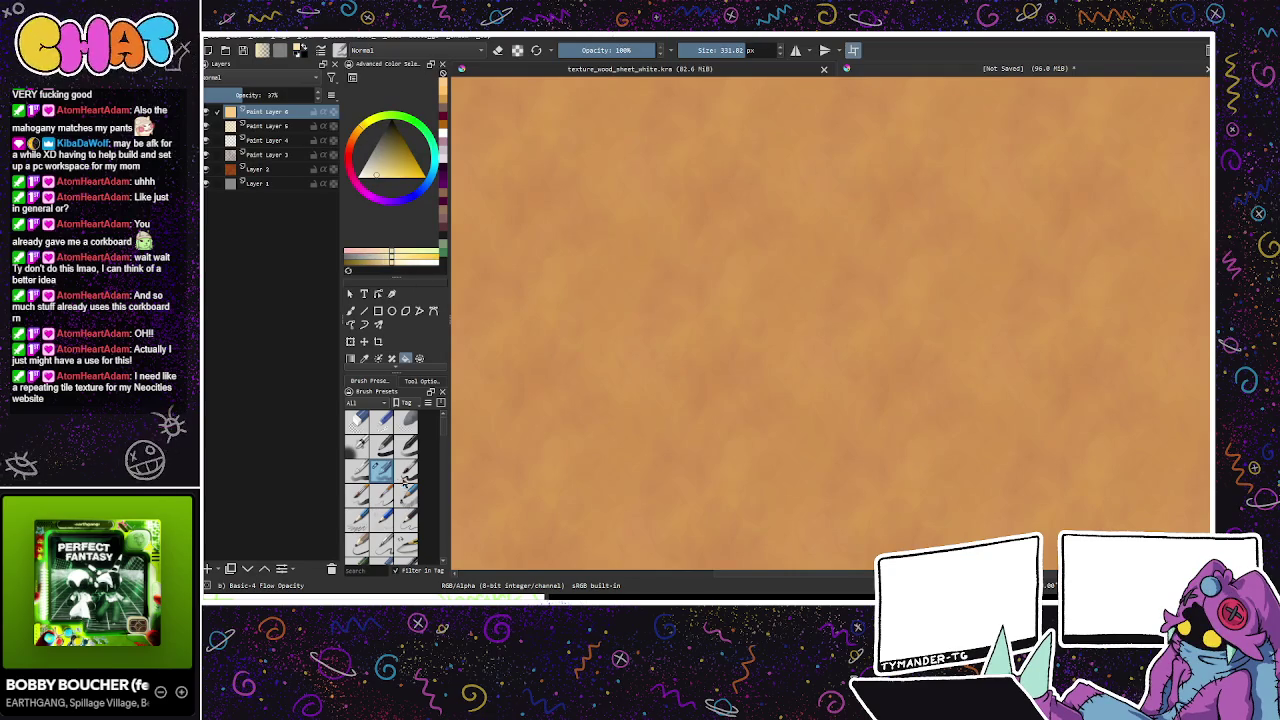
pyautogui.click(719, 55)
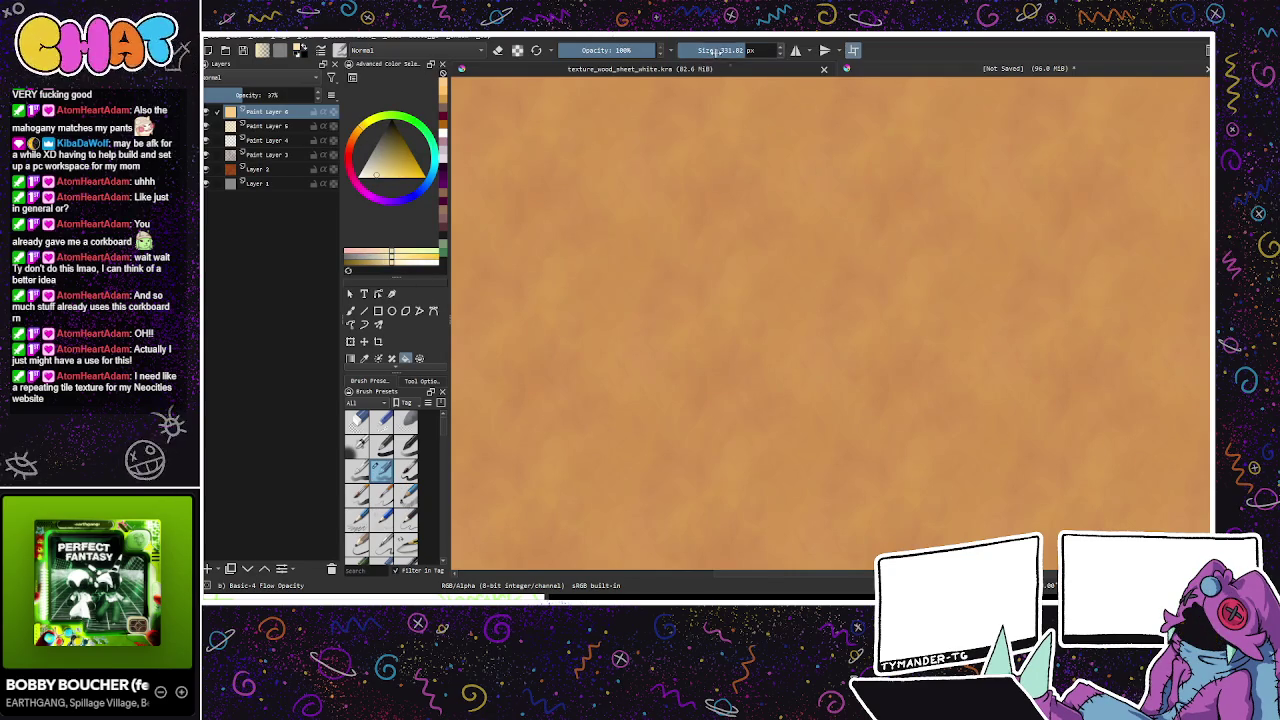
pyautogui.press('b')
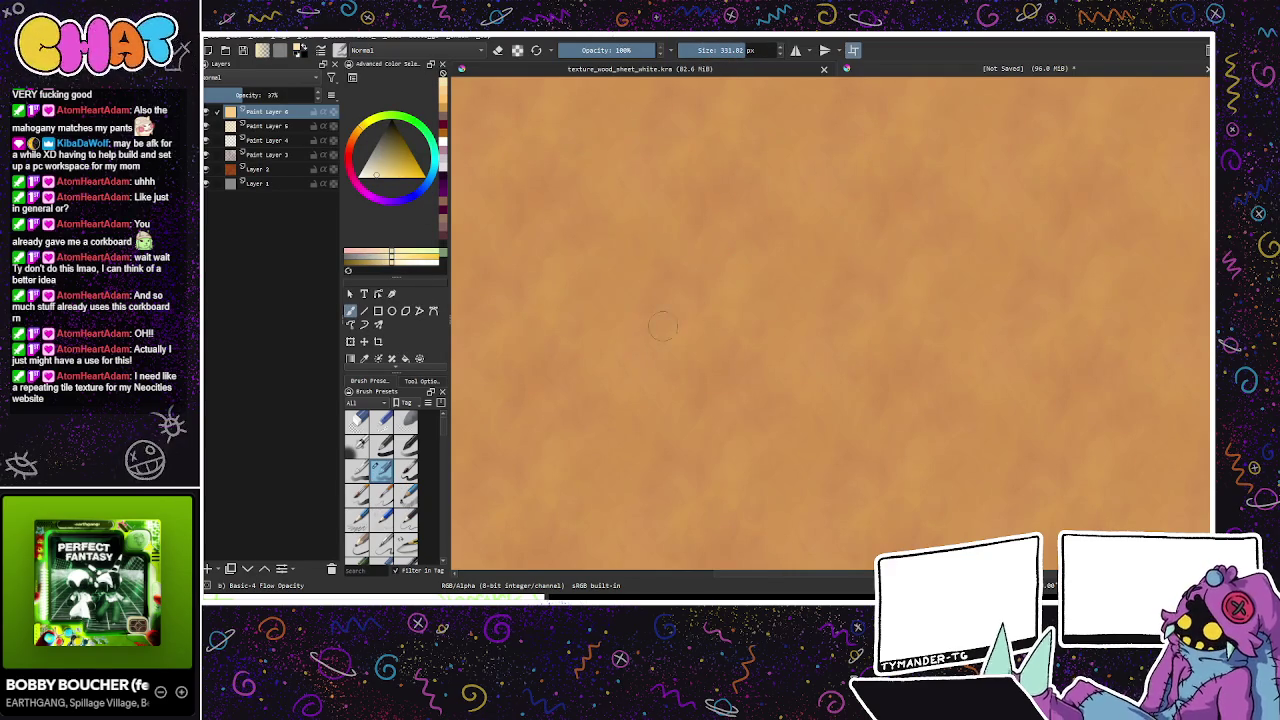
pyautogui.click(731, 55)
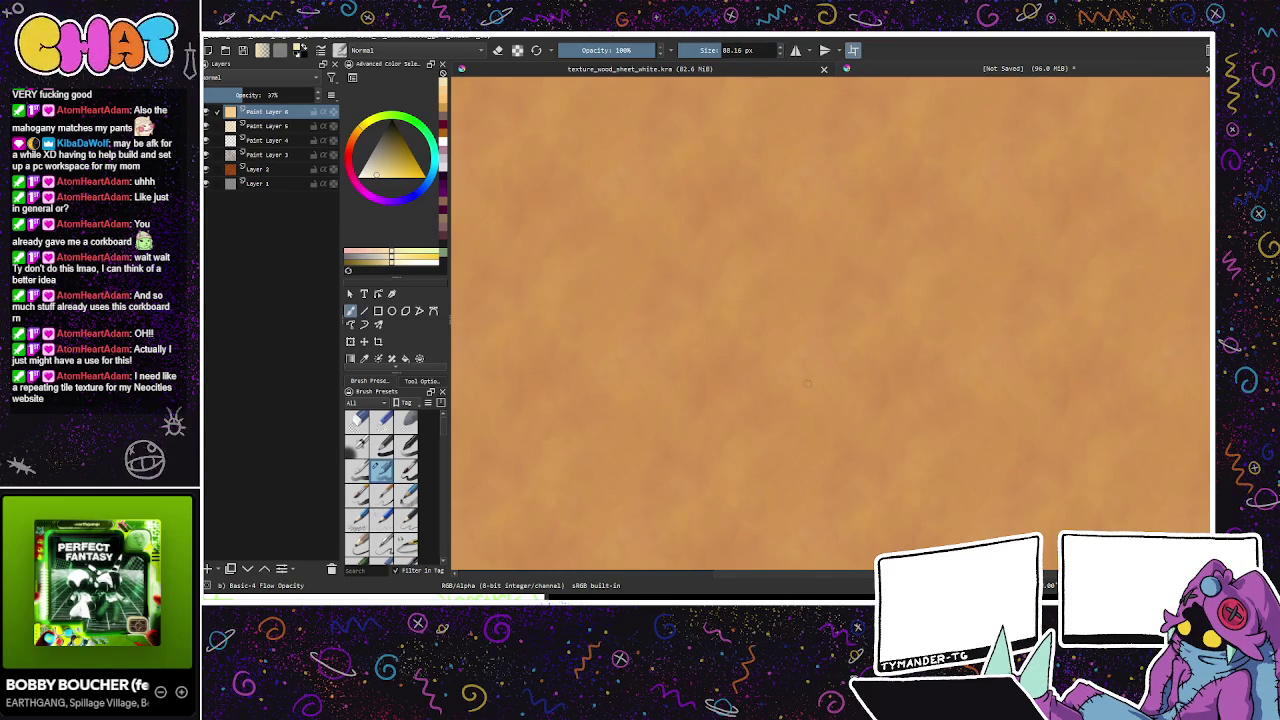
pyautogui.click(744, 322)
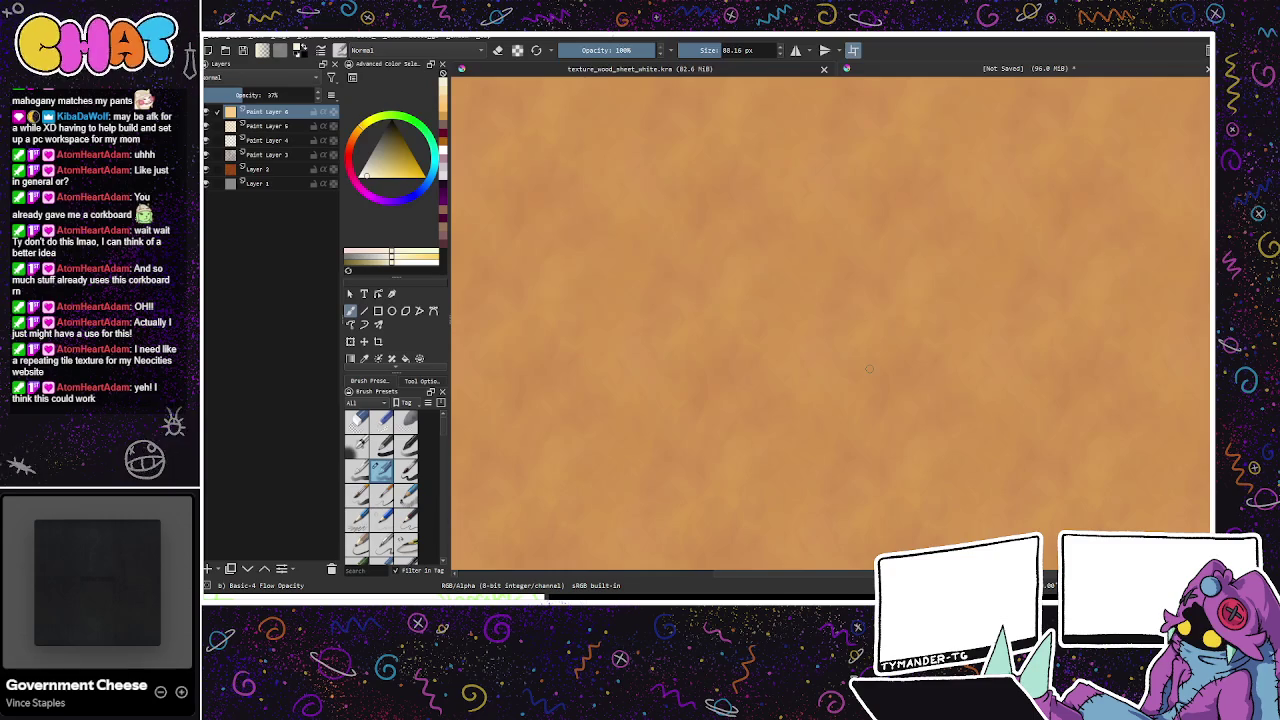
# Step: Pick a warmer, lighter orange and switch to the Basic-5 Size brush preset
pyautogui.moveTo(412, 182); pyautogui.dragTo(399, 179)
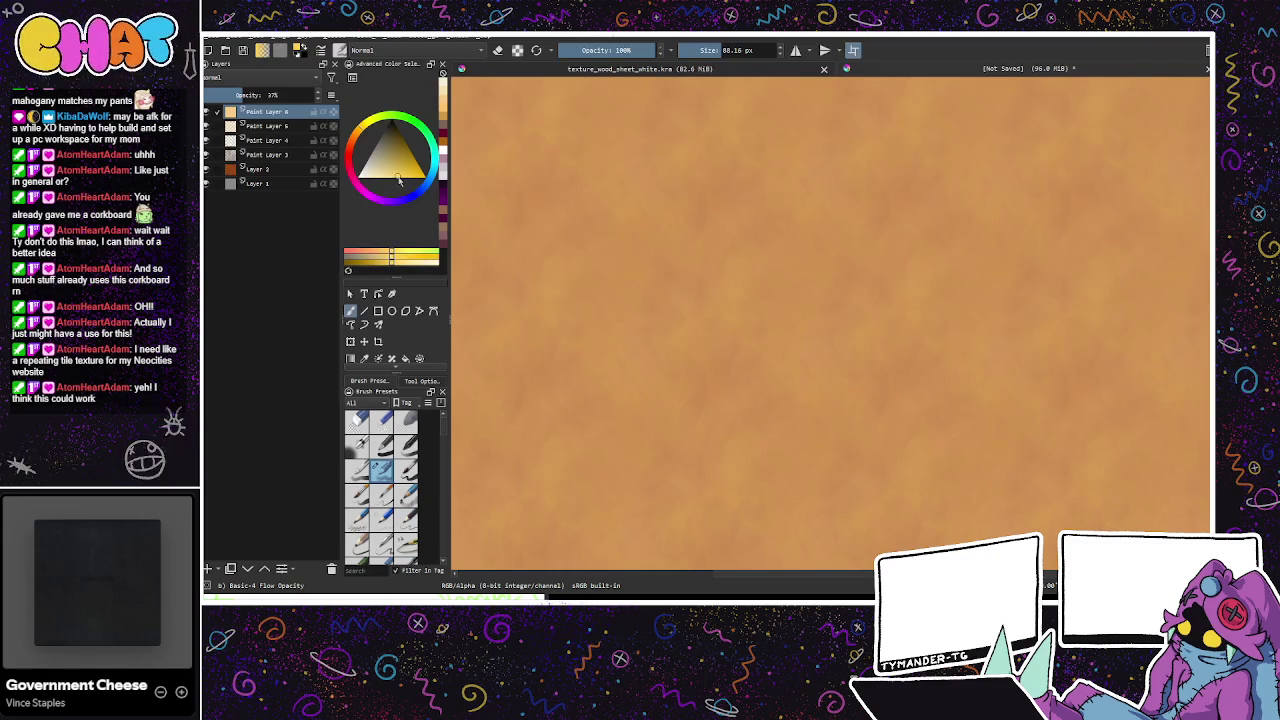
pyautogui.moveTo(714, 336); pyautogui.dragTo(723, 341)
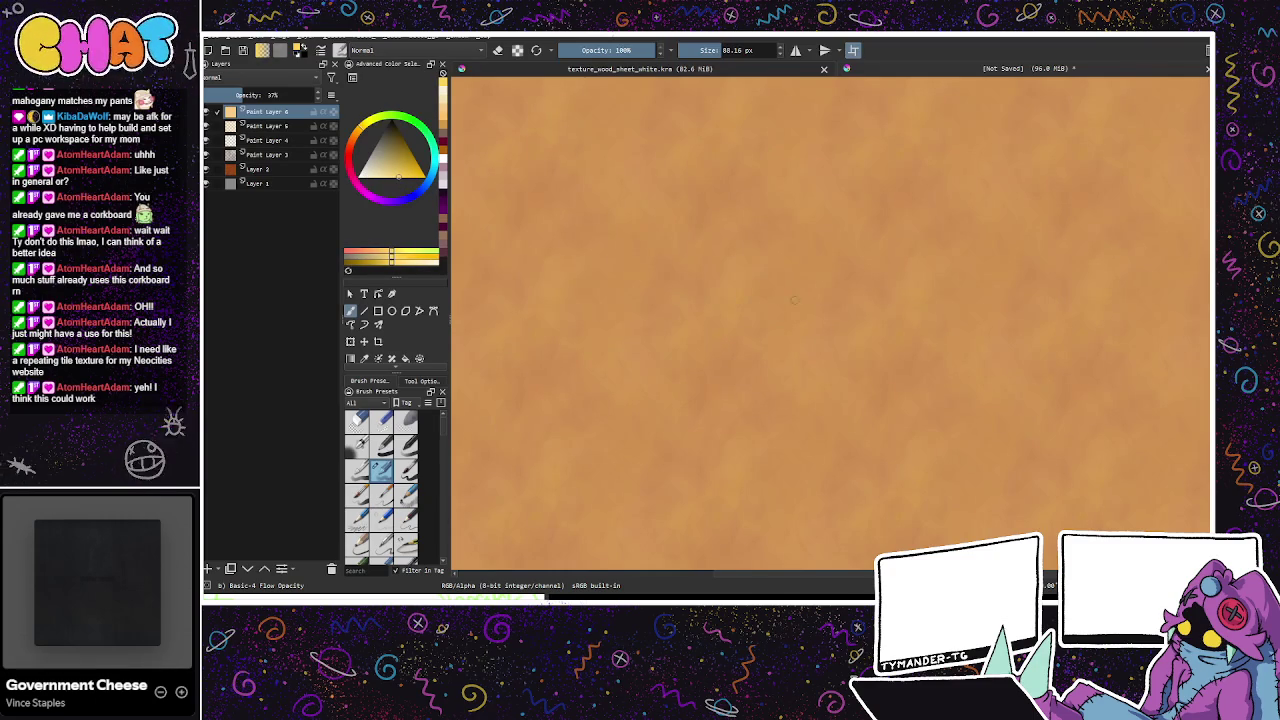
pyautogui.press('l')
pyautogui.press('l')
pyautogui.press('l')
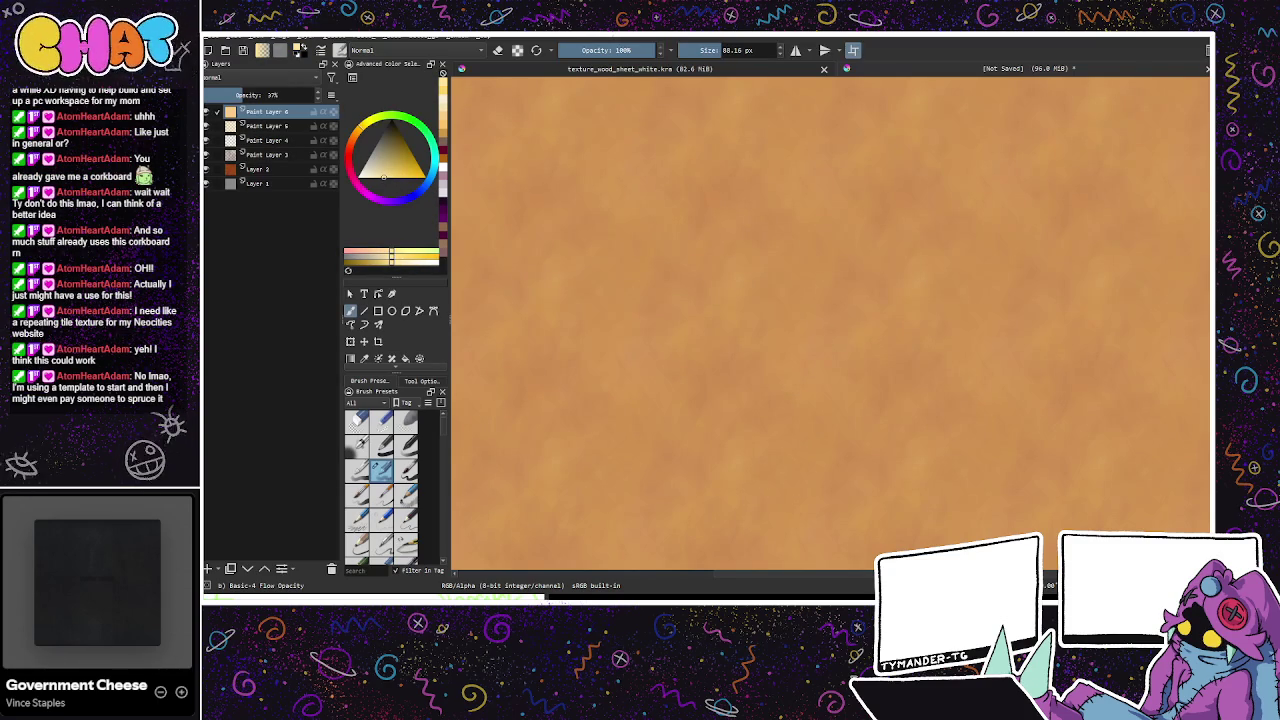
pyautogui.click(407, 470)
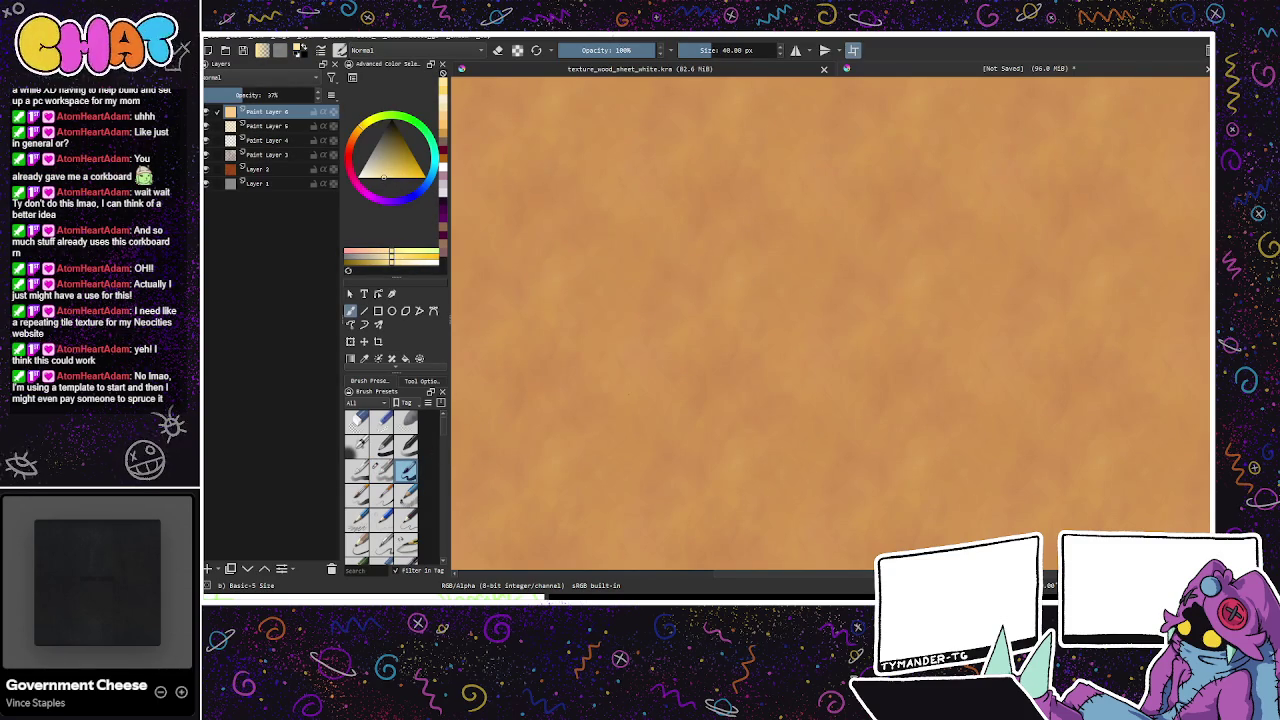
# Step: Scatter faint light flecks with a ~107 px brush, then choose the Pencil-6 Quick Shade preset
pyautogui.moveTo(677, 307); pyautogui.dragTo(740, 307)
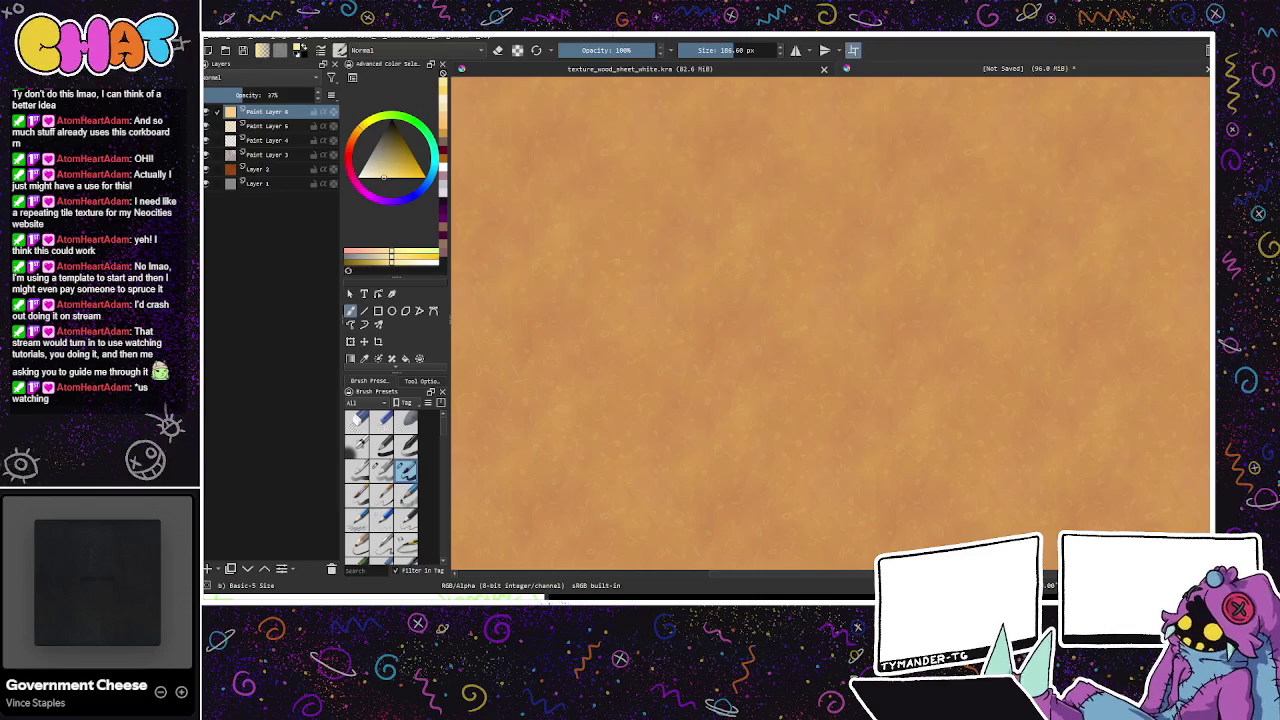
pyautogui.scroll(-2, 395, 470)
pyautogui.scroll(-2, 410, 440)
pyautogui.click(357, 497)
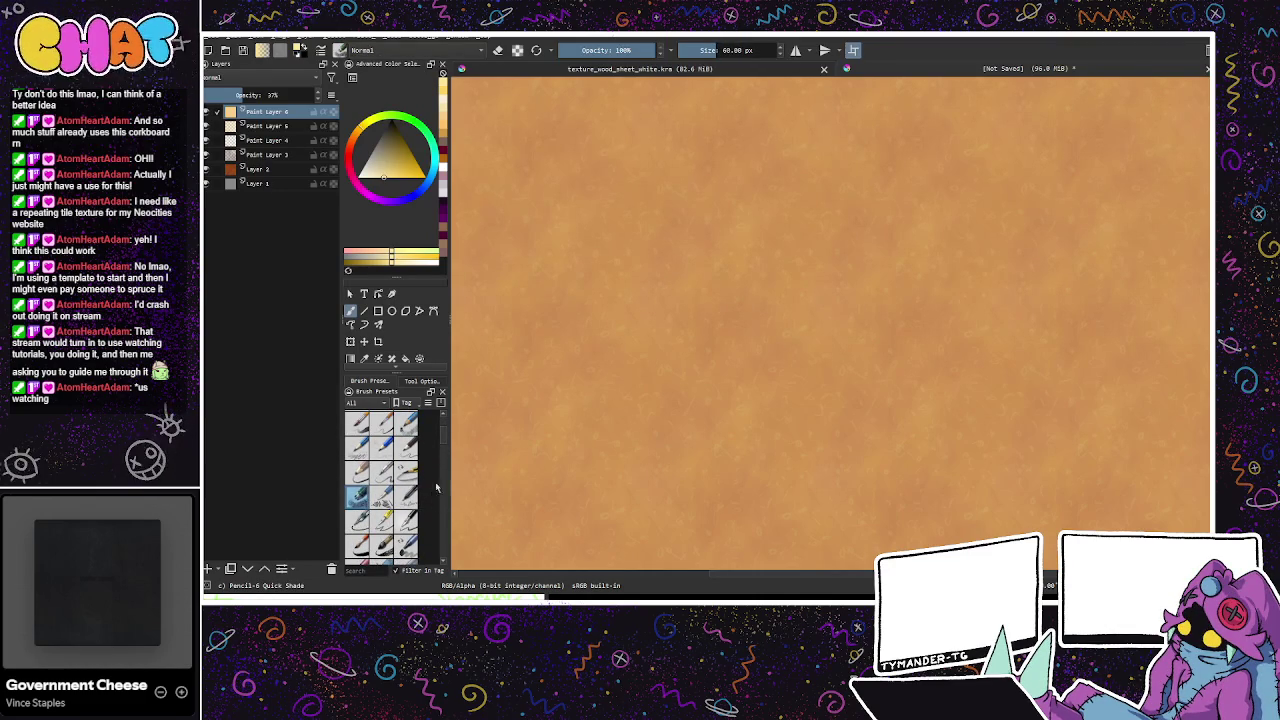
# Step: Switch to the Dry Bristles brush and enlarge it to about 465 px
pyautogui.scroll(-2, 443, 454)
pyautogui.scroll(-2, 443, 455)
pyautogui.scroll(-2, 443, 457)
pyautogui.scroll(-2, 443, 459)
pyautogui.click(405, 470)
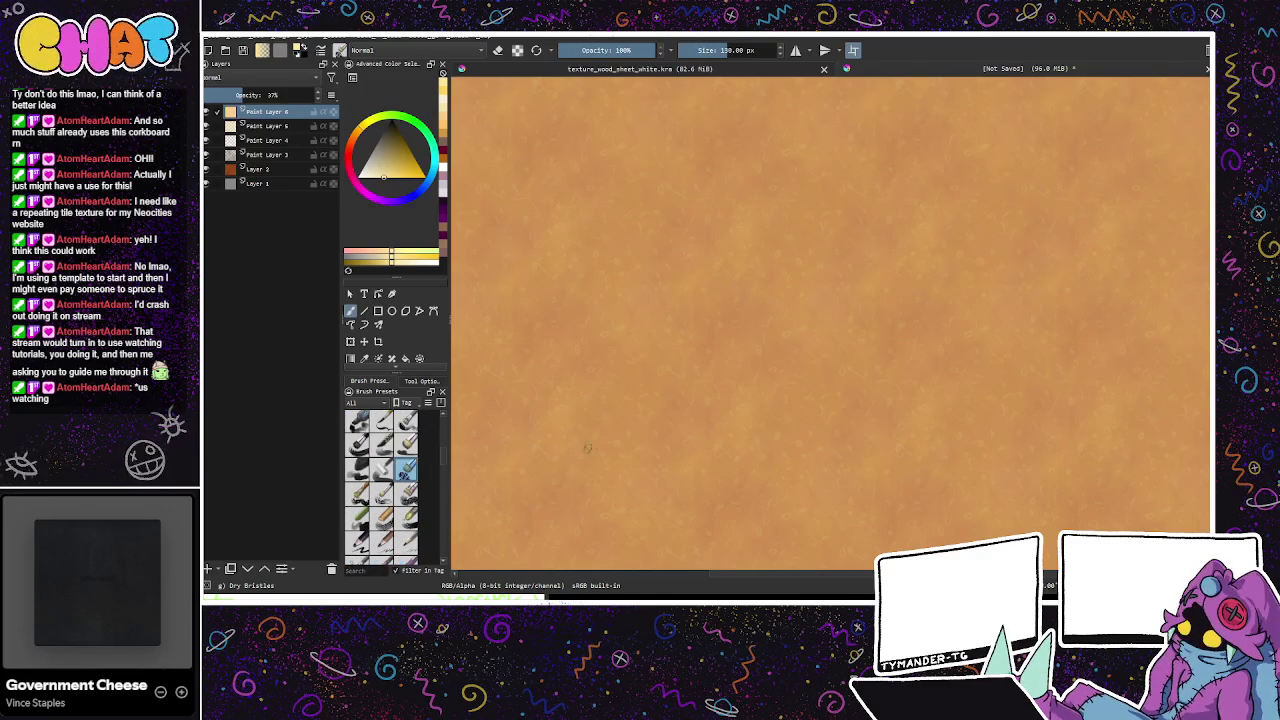
pyautogui.moveTo(742, 49); pyautogui.dragTo(752, 50)
pyautogui.moveTo(690, 305); pyautogui.dragTo(725, 305)
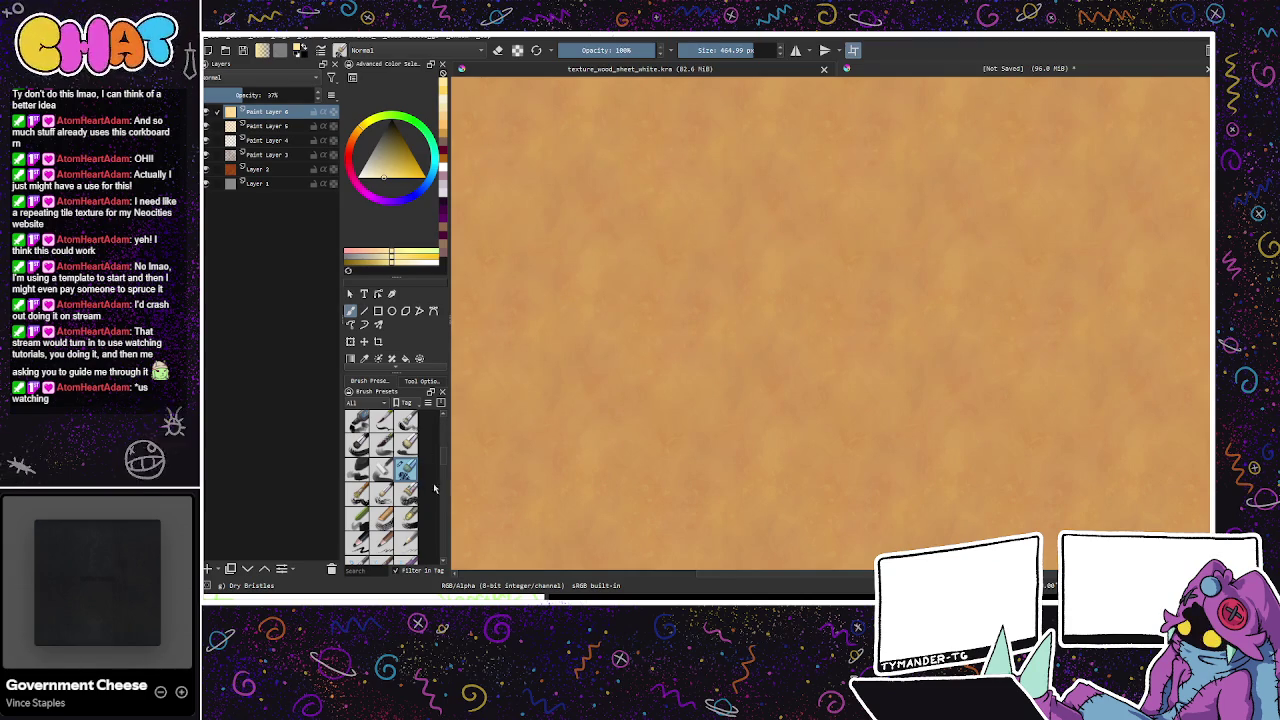
# Step: Select the WaterC Special Splats brush at about 692 px and add Paint Layer 7
pyautogui.scroll(-2, 441, 472)
pyautogui.scroll(-2, 441, 472)
pyautogui.moveTo(441, 472); pyautogui.dragTo(441, 492)
pyautogui.click(383, 457)
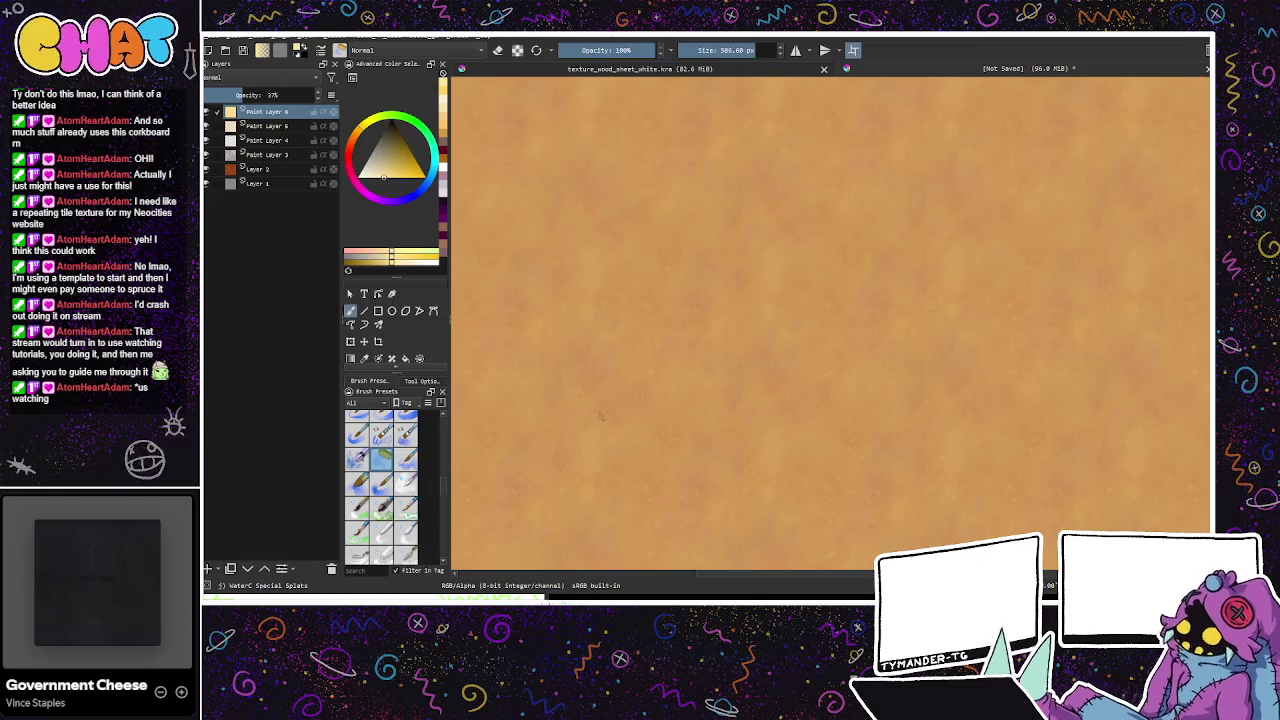
pyautogui.moveTo(760, 55); pyautogui.dragTo(774, 53)
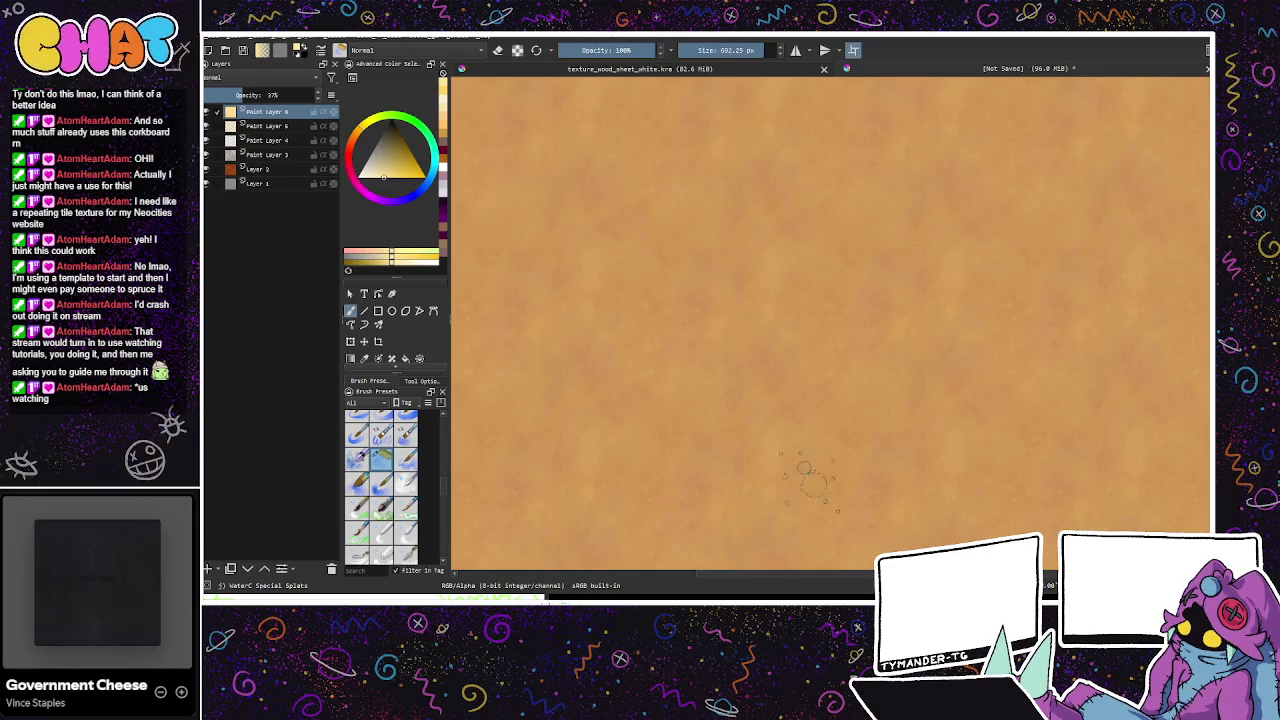
pyautogui.click(208, 568)
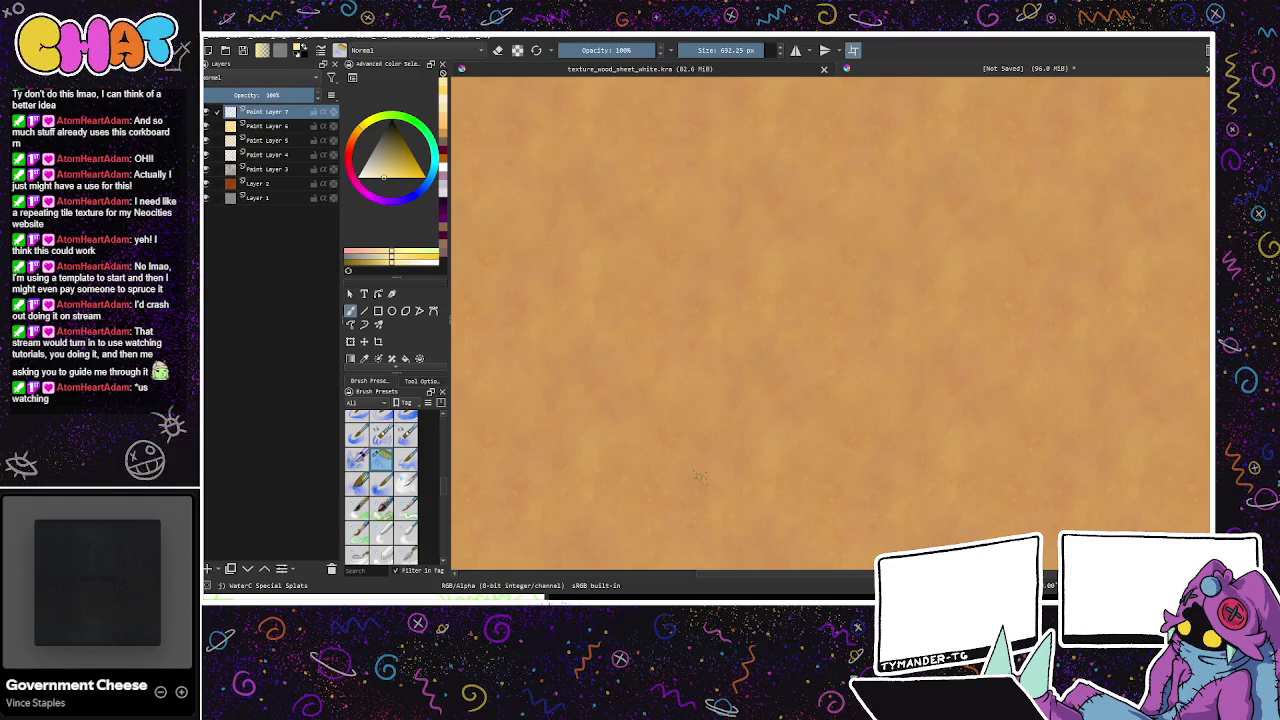
# Step: Splatter faint red speckles on Paint Layer 7, trim its opacity, and add Paint Layer 8
pyautogui.click(424, 150)
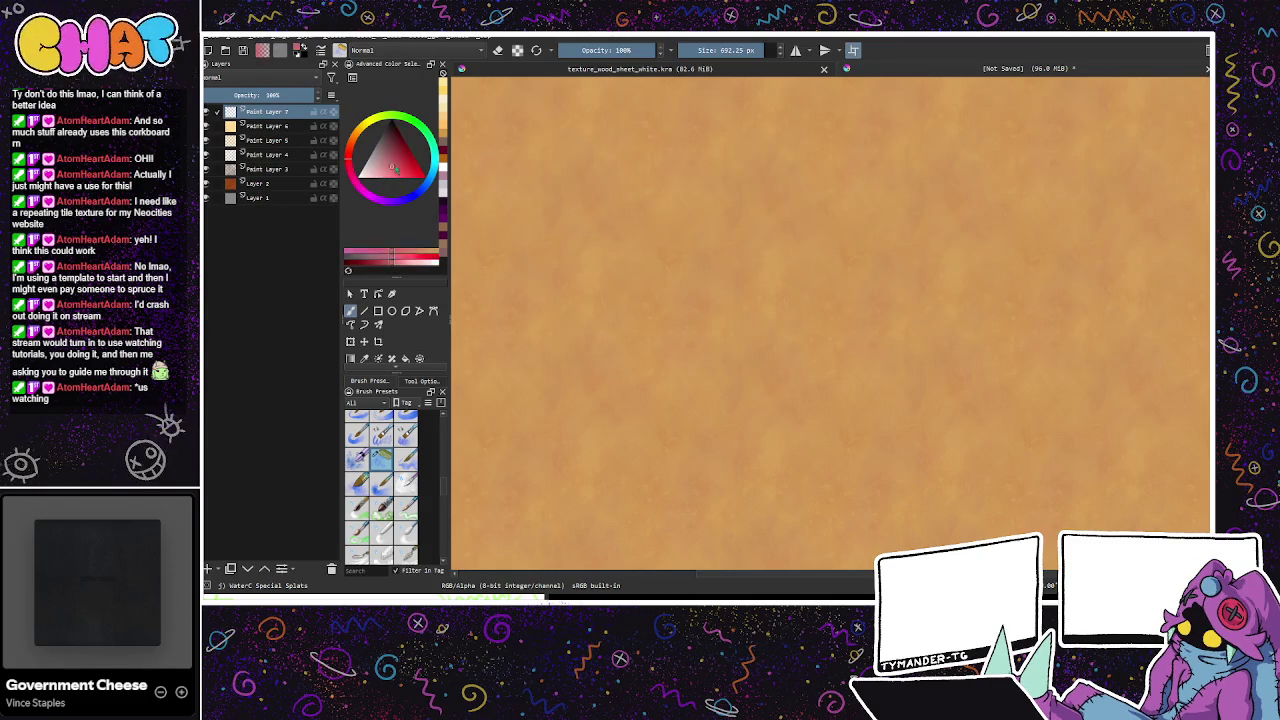
pyautogui.click(600, 257)
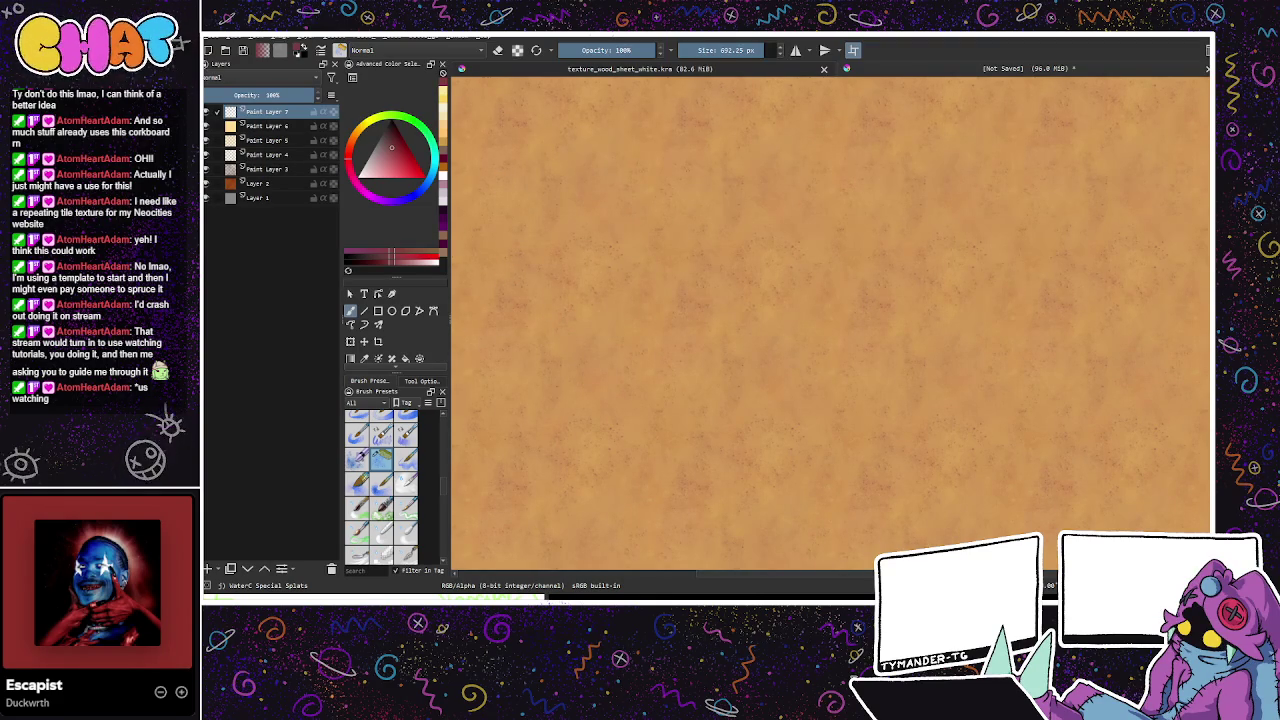
pyautogui.click(269, 95)
pyautogui.write('55')
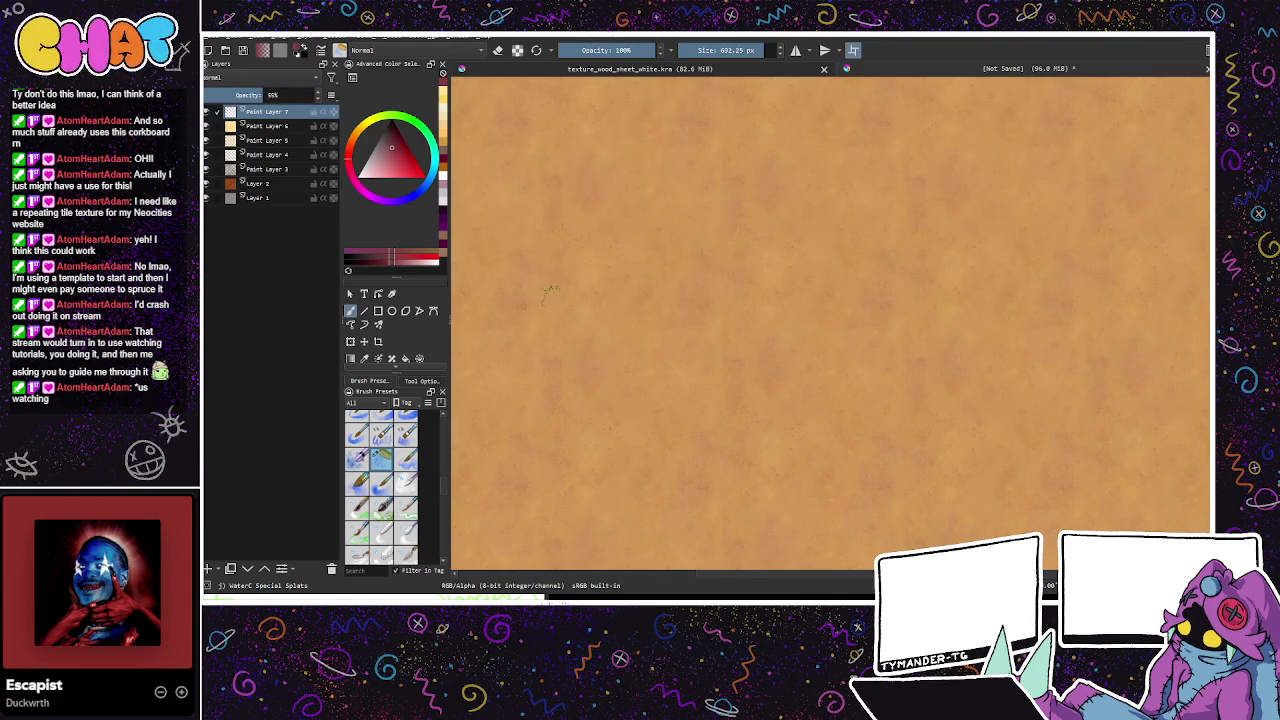
pyautogui.click(208, 568)
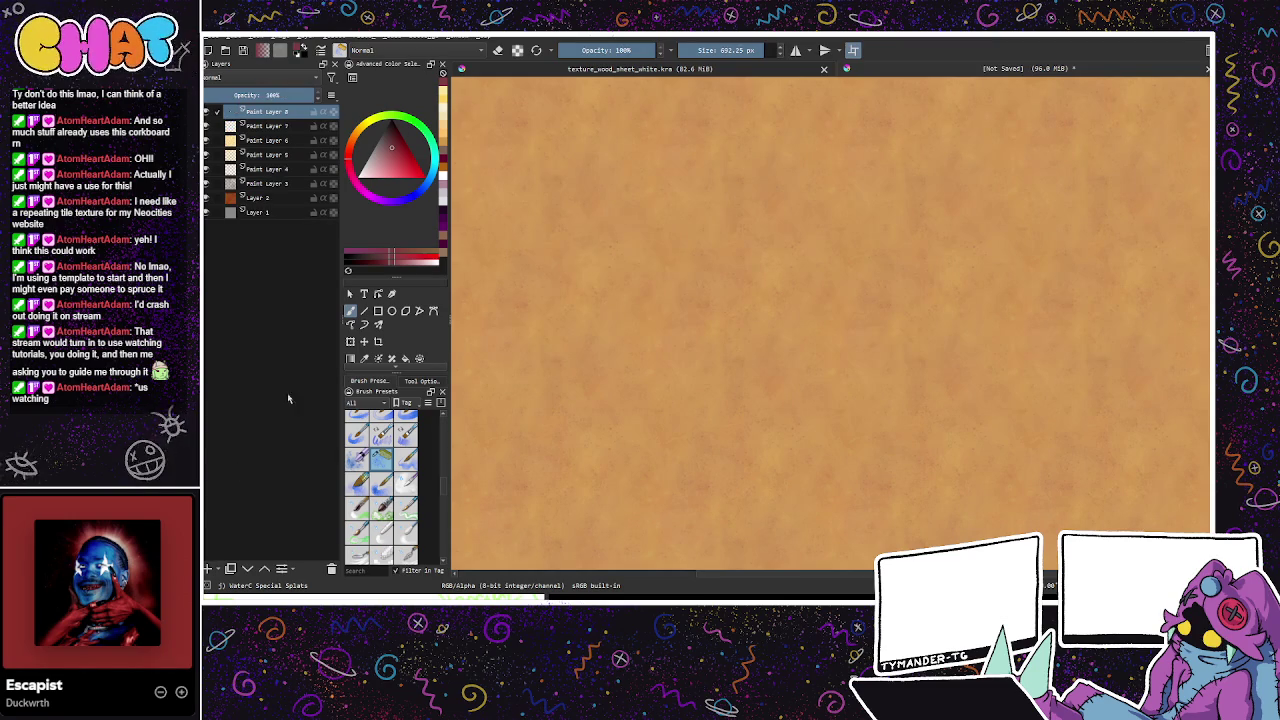
# Step: Splatter darker orange mottling on Paint Layer 8, then add Paint Layer 9
pyautogui.click(407, 154)
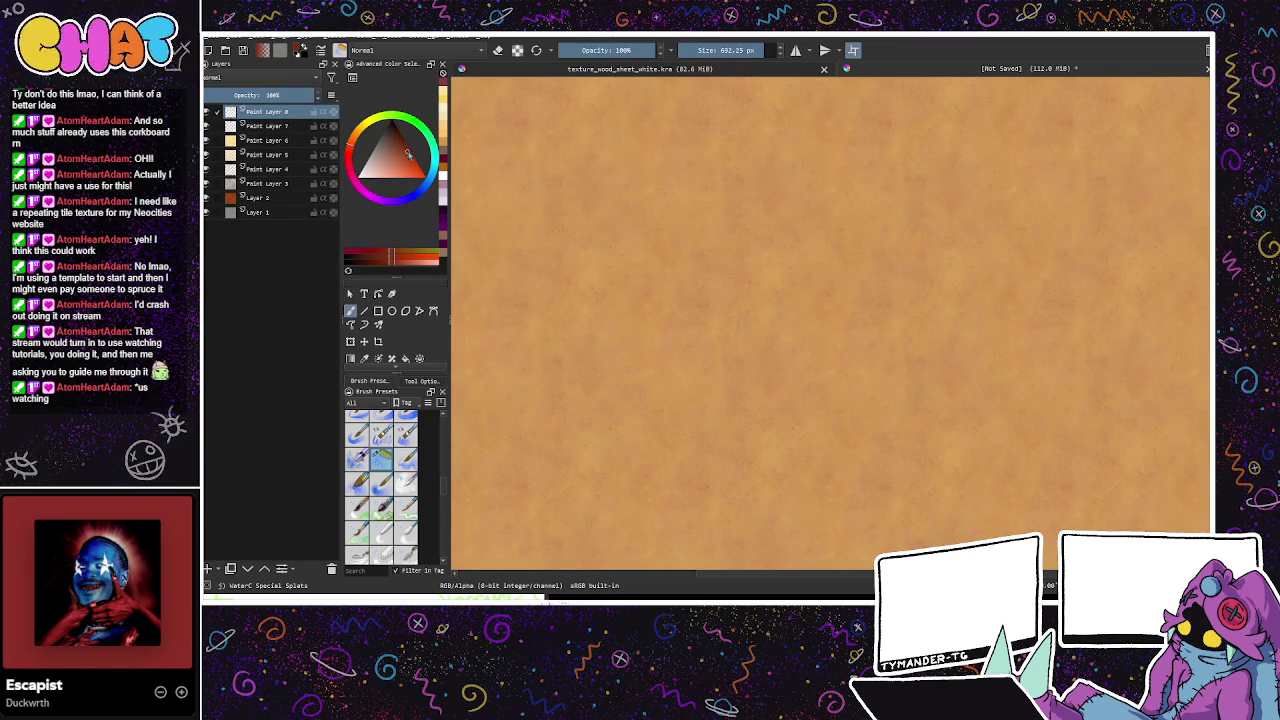
pyautogui.click(398, 164)
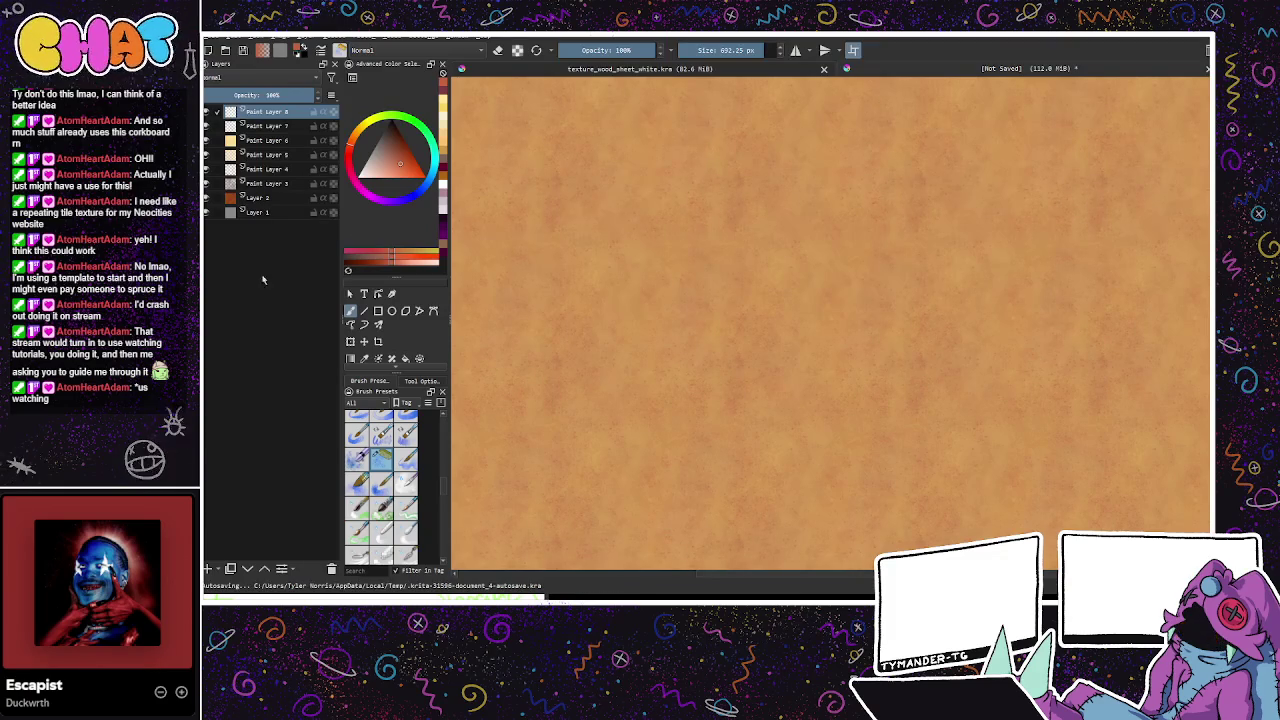
pyautogui.press('Insert')
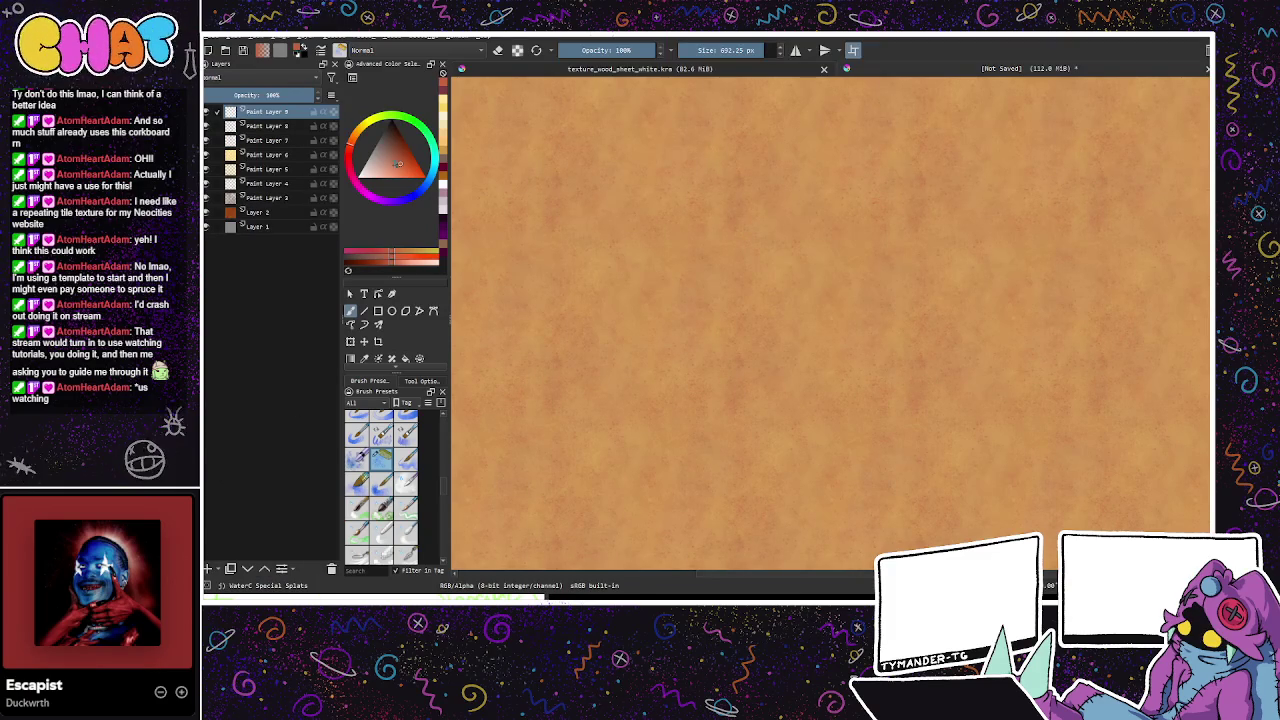
# Step: Splatter pale yellow mottling on Paint Layer 9, then add Paint Layer 10 on top
pyautogui.click(392, 119)
pyautogui.click(391, 180)
pyautogui.moveTo(391, 180); pyautogui.dragTo(390, 182)
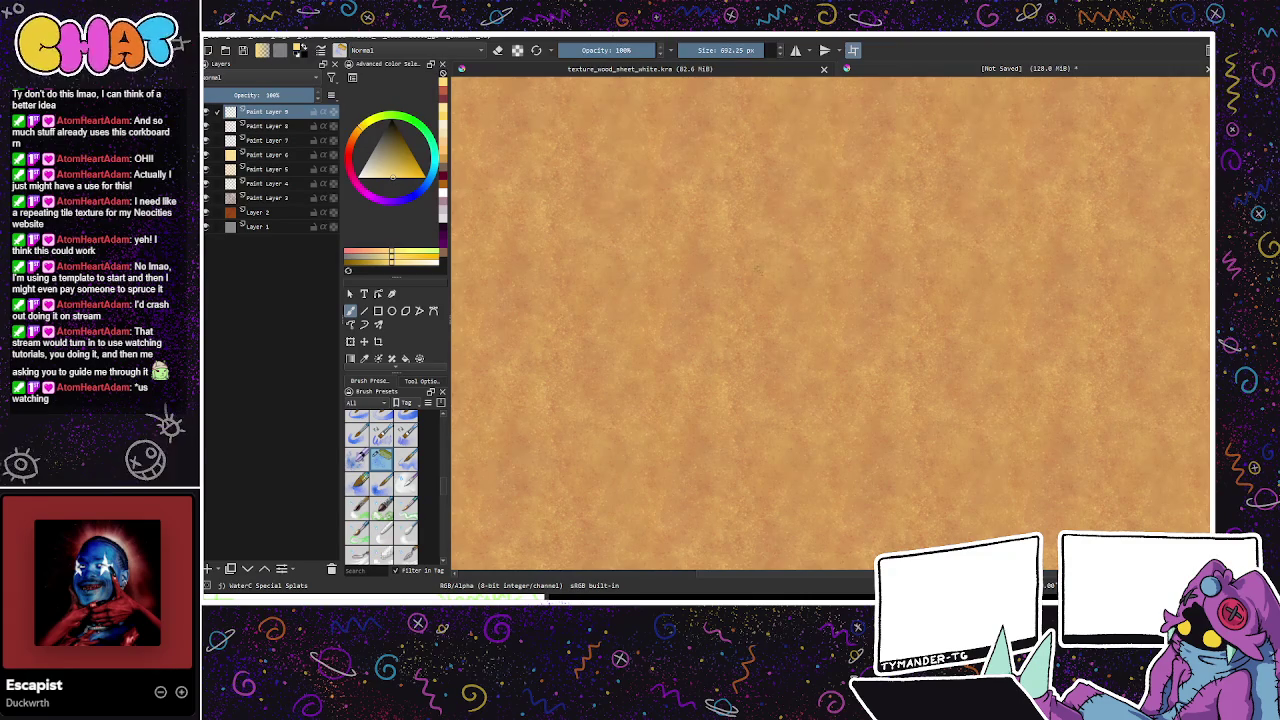
pyautogui.moveTo(900, 415); pyautogui.dragTo(912, 373)
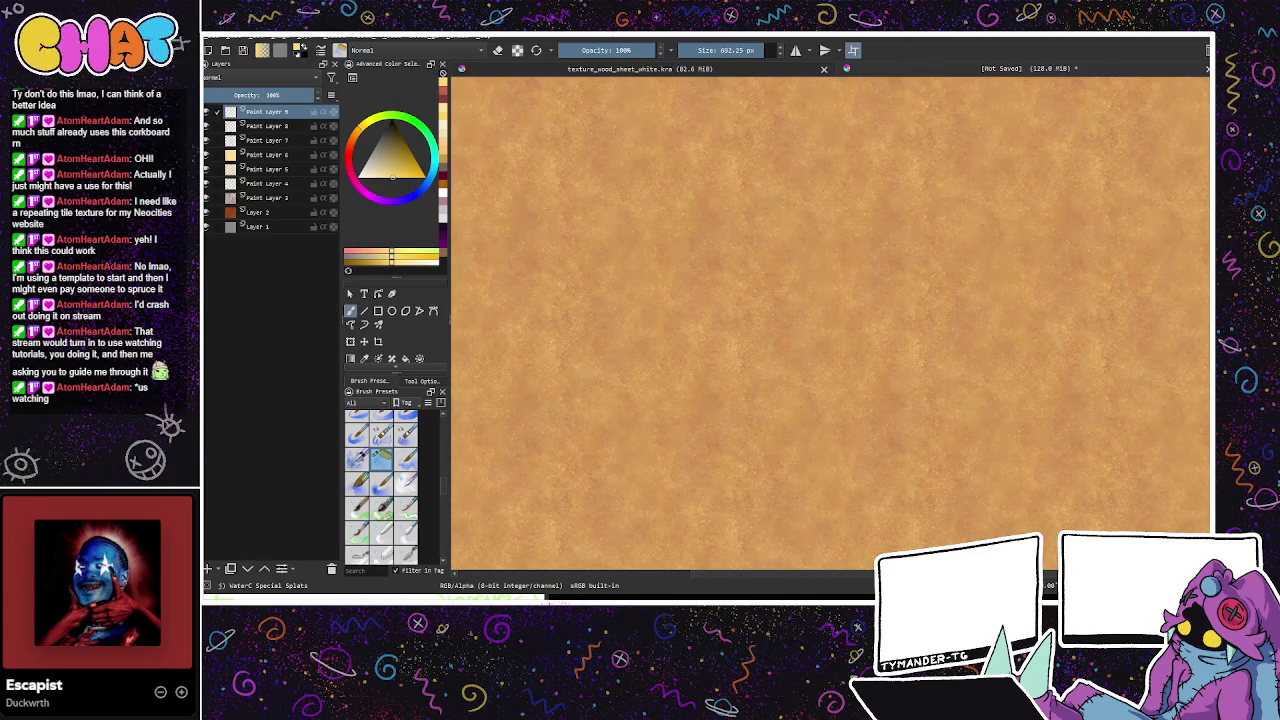
pyautogui.click(208, 568)
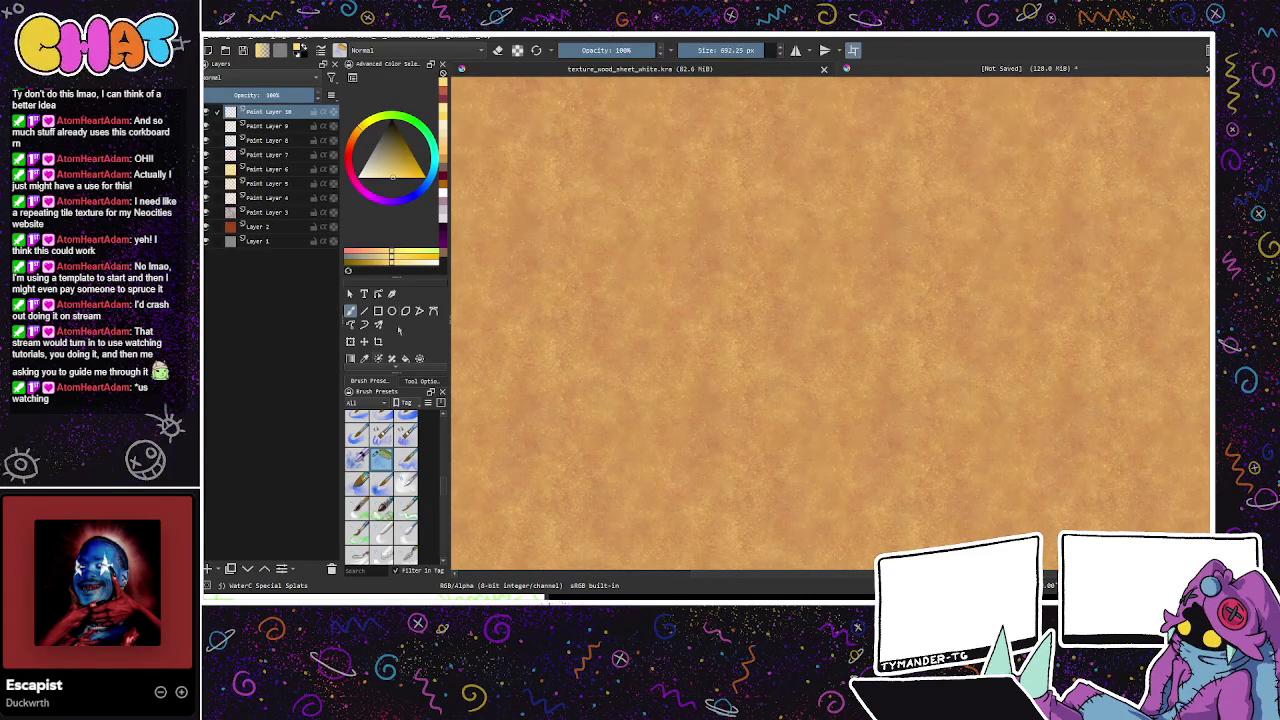
pyautogui.moveTo(366, 160); pyautogui.dragTo(402, 155)
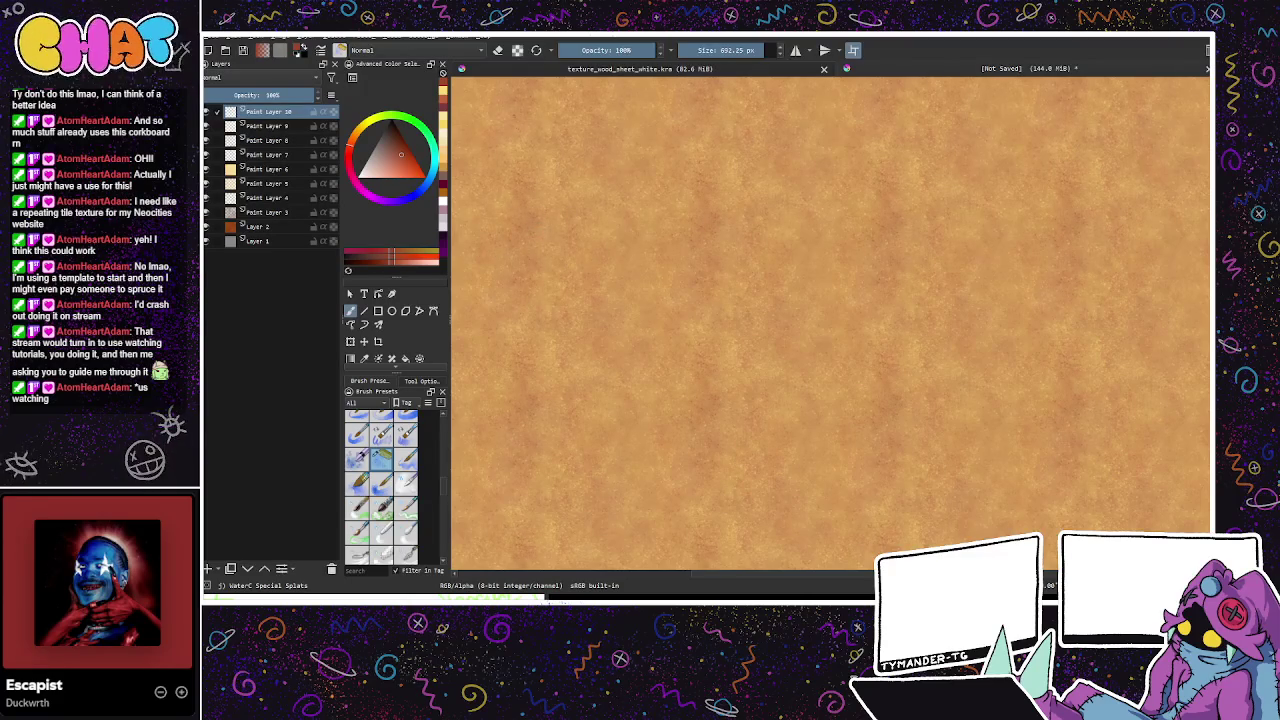
pyautogui.press(']')
pyautogui.press(']')
pyautogui.press(']')
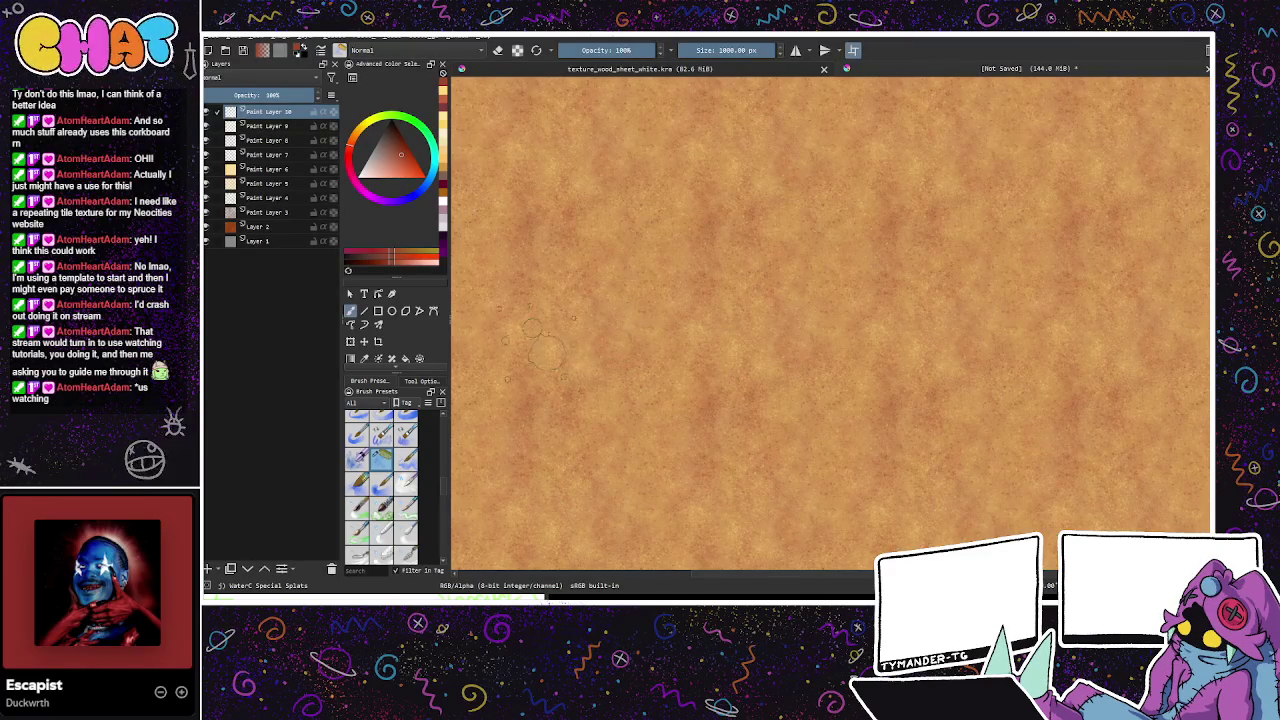
pyautogui.press('pagedown')
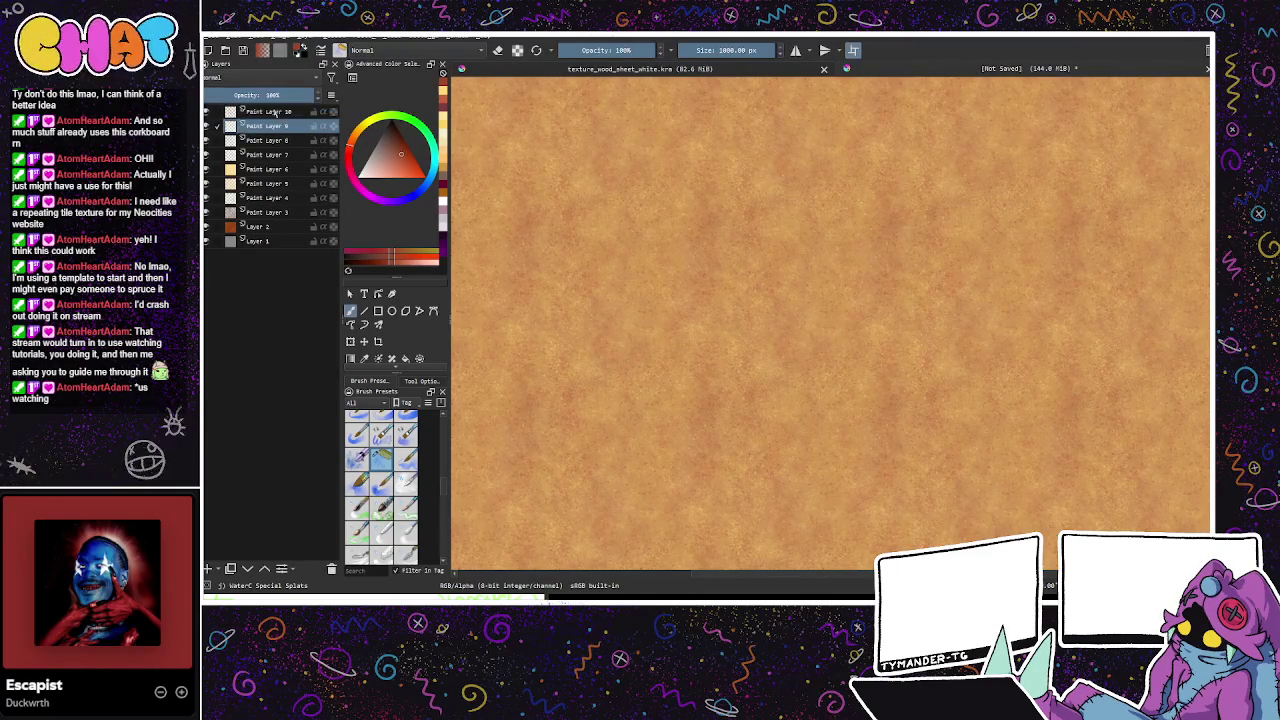
# Step: Step through the paint layers, checking Paint Layer 10 and Paint Layer 3's opacity
pyautogui.press('pagedown')
pyautogui.press('pagedown')
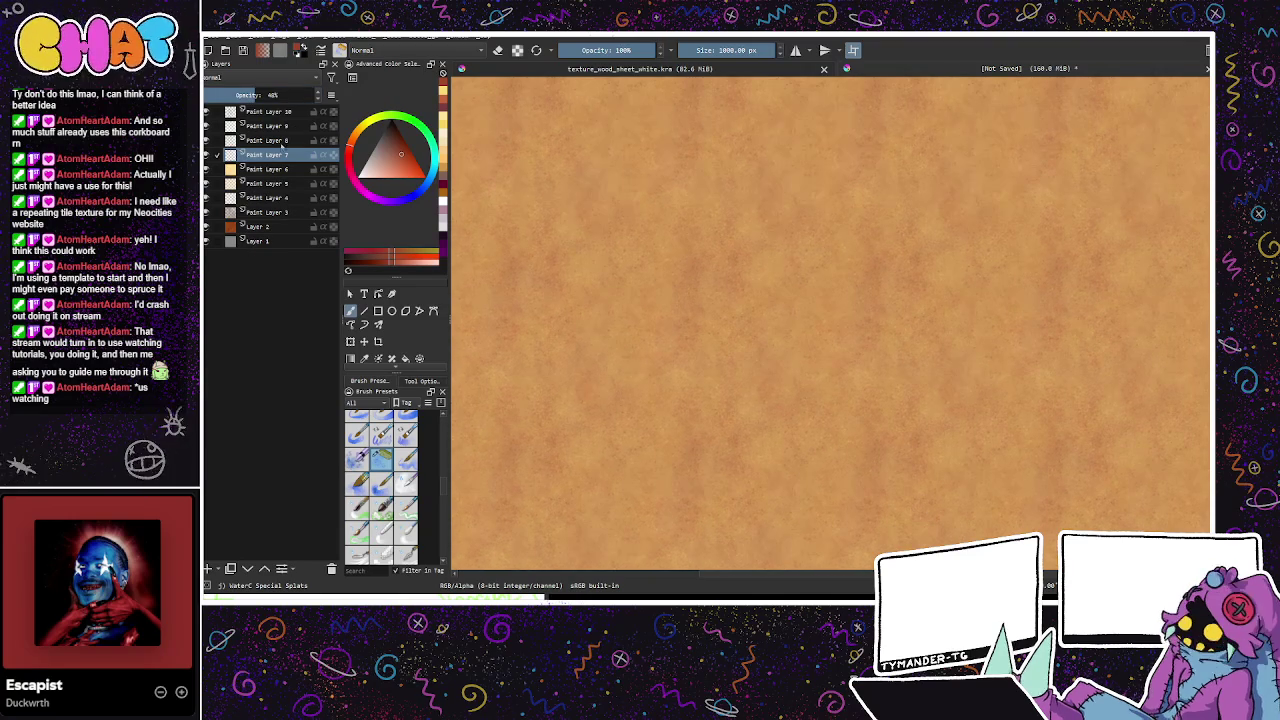
pyautogui.press('pageup')
pyautogui.click(268, 127)
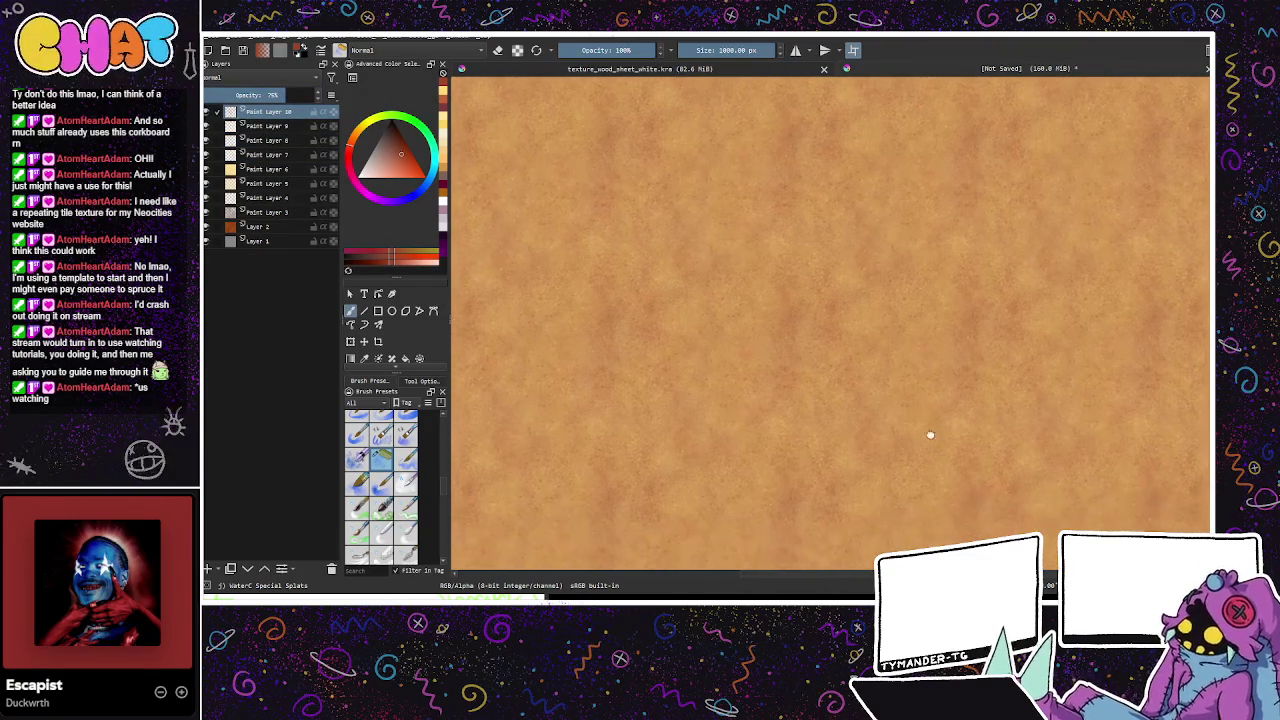
pyautogui.click(260, 212)
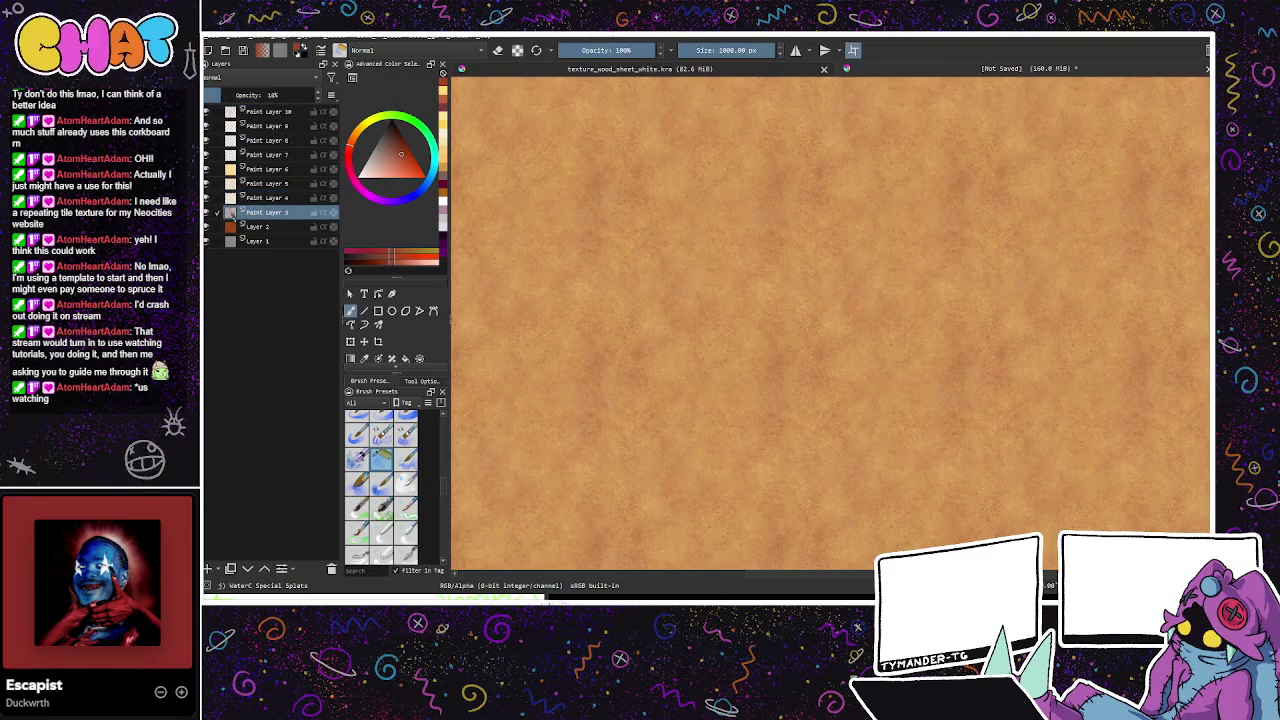
pyautogui.click(207, 216)
# Step: Toggle visibility of Layer 2 and Paint Layers 5, 7 and 8 to compare their effect
pyautogui.click(207, 227)
pyautogui.click(207, 227)
pyautogui.click(207, 227)
pyautogui.click(207, 227)
pyautogui.click(206, 184)
pyautogui.click(206, 184)
pyautogui.click(207, 184)
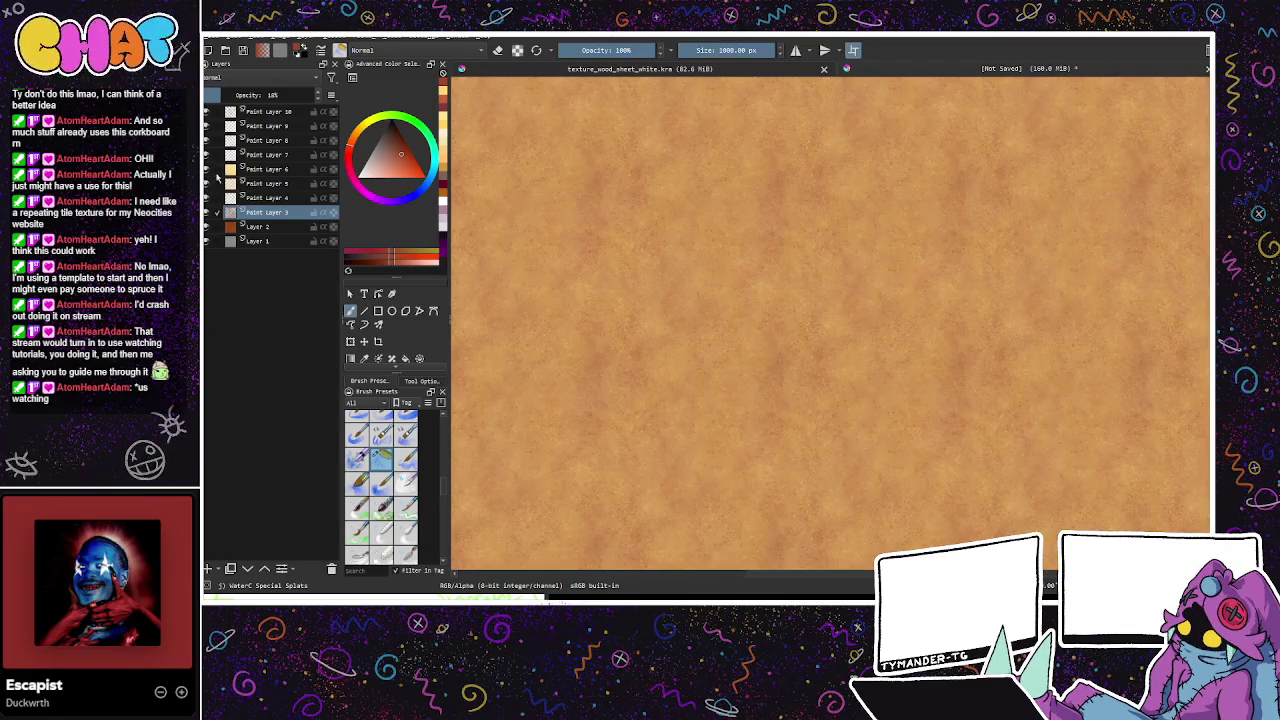
pyautogui.click(207, 155)
pyautogui.click(207, 141)
pyautogui.click(207, 141)
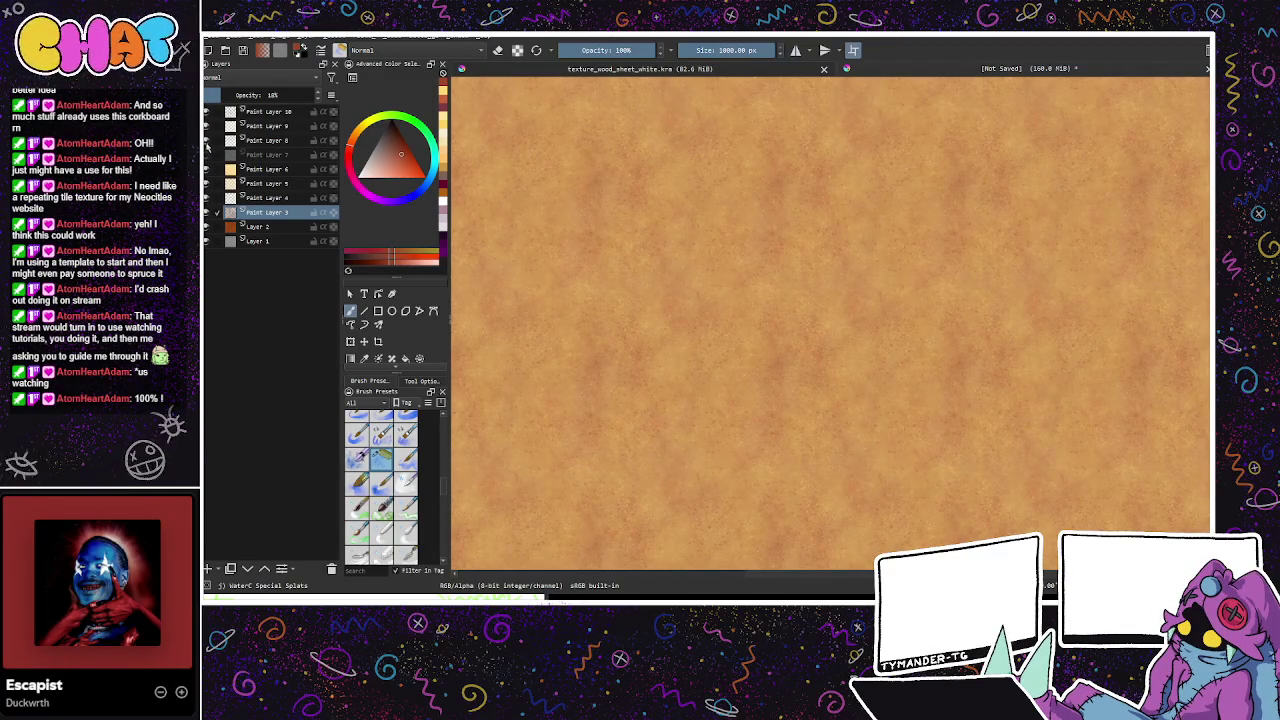
pyautogui.click(280, 169)
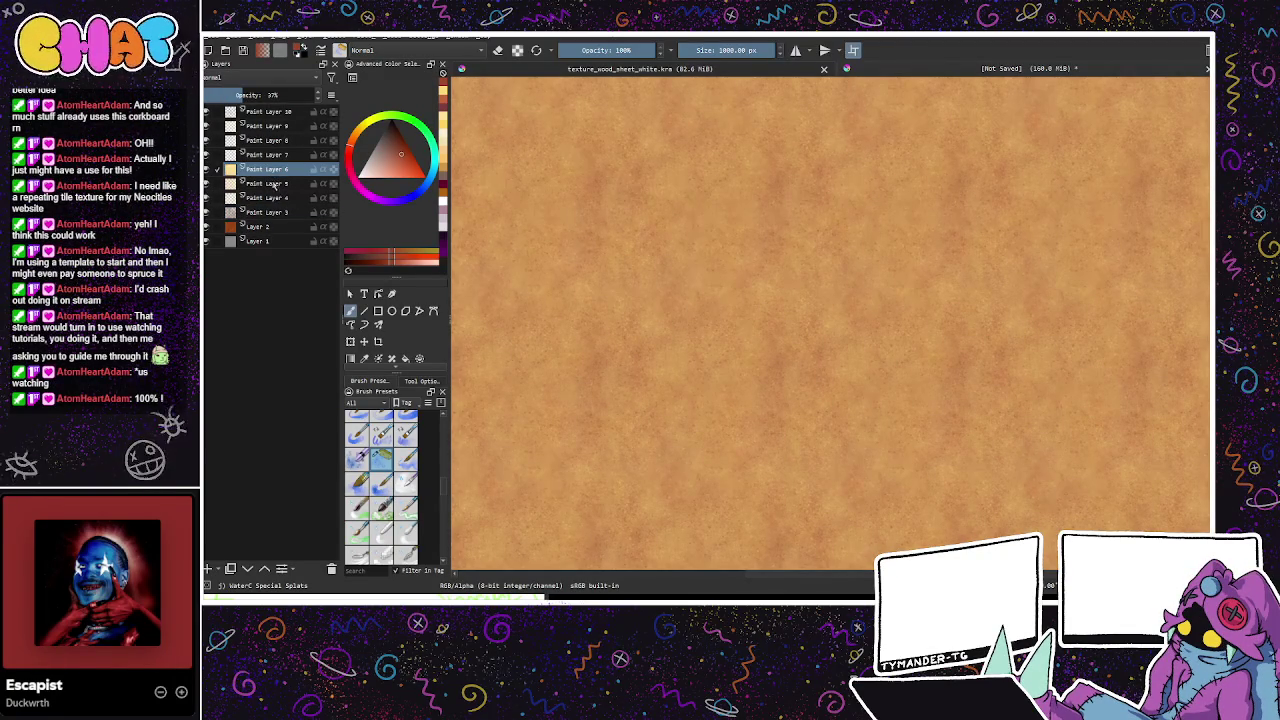
# Step: Add Paint Layer 11 just below Paint Layer 10 and pick an orange-yellow colour
pyautogui.click(208, 568)
pyautogui.hotkey('ctrl', 'pageup')
pyautogui.hotkey('ctrl', 'pageup')
pyautogui.hotkey('ctrl', 'pageup')
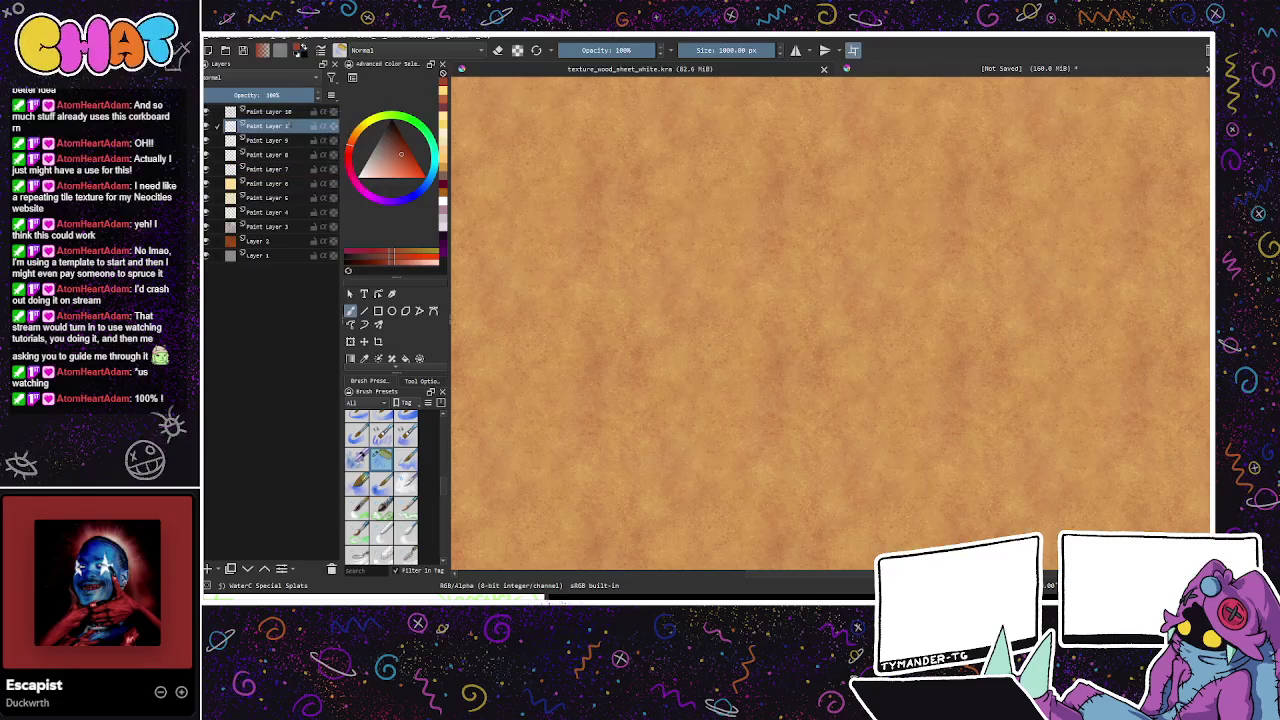
pyautogui.click(362, 134)
pyautogui.click(393, 173)
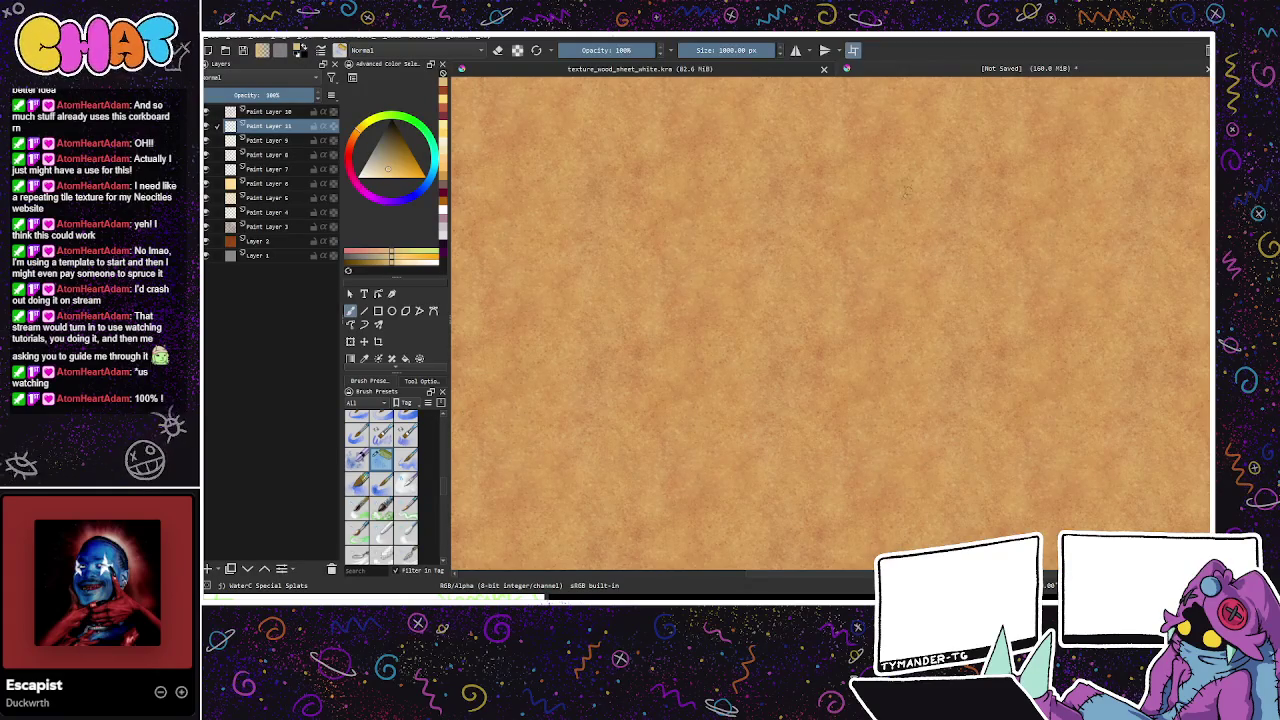
# Step: Lower Paint Layer 11's opacity to about 87% and save texture_corkboard.kra
pyautogui.moveTo(306, 93); pyautogui.dragTo(298, 95)
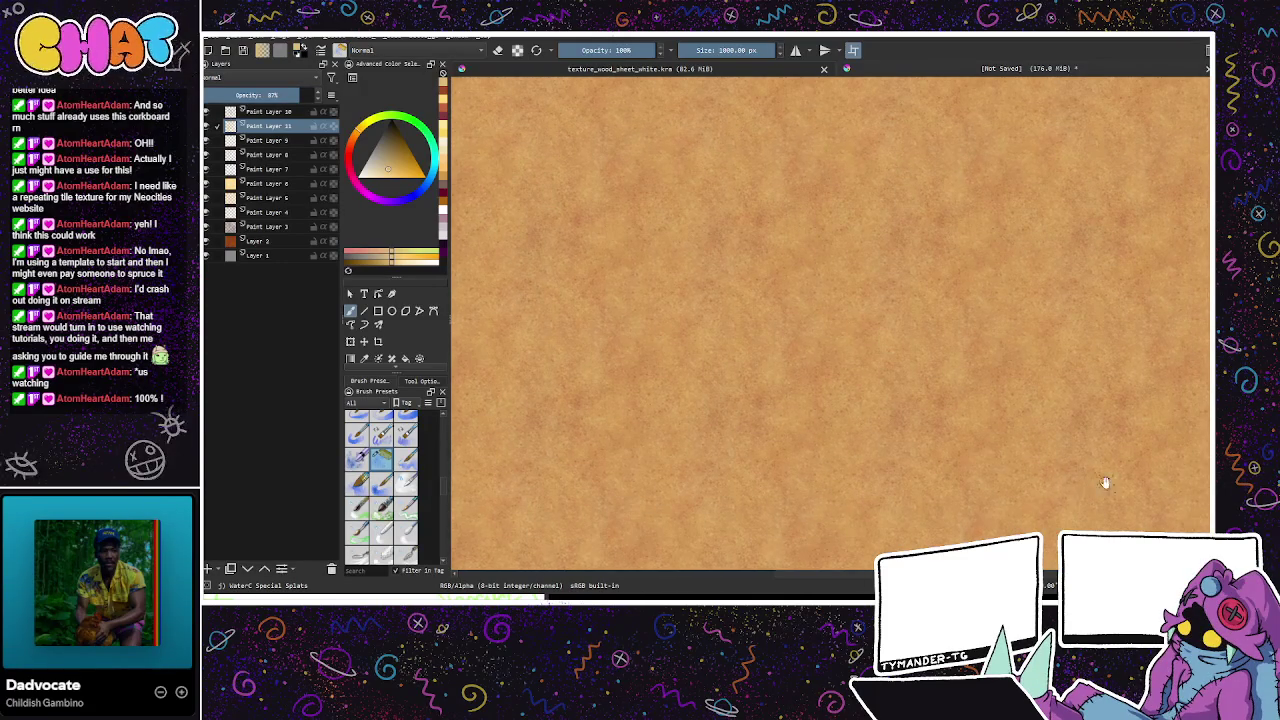
pyautogui.moveTo(1063, 509)
pyautogui.mouseDown()
pyautogui.moveTo(1049, 417)
pyautogui.moveTo(1050, 481)
pyautogui.moveTo(994, 460)
pyautogui.mouseUp()
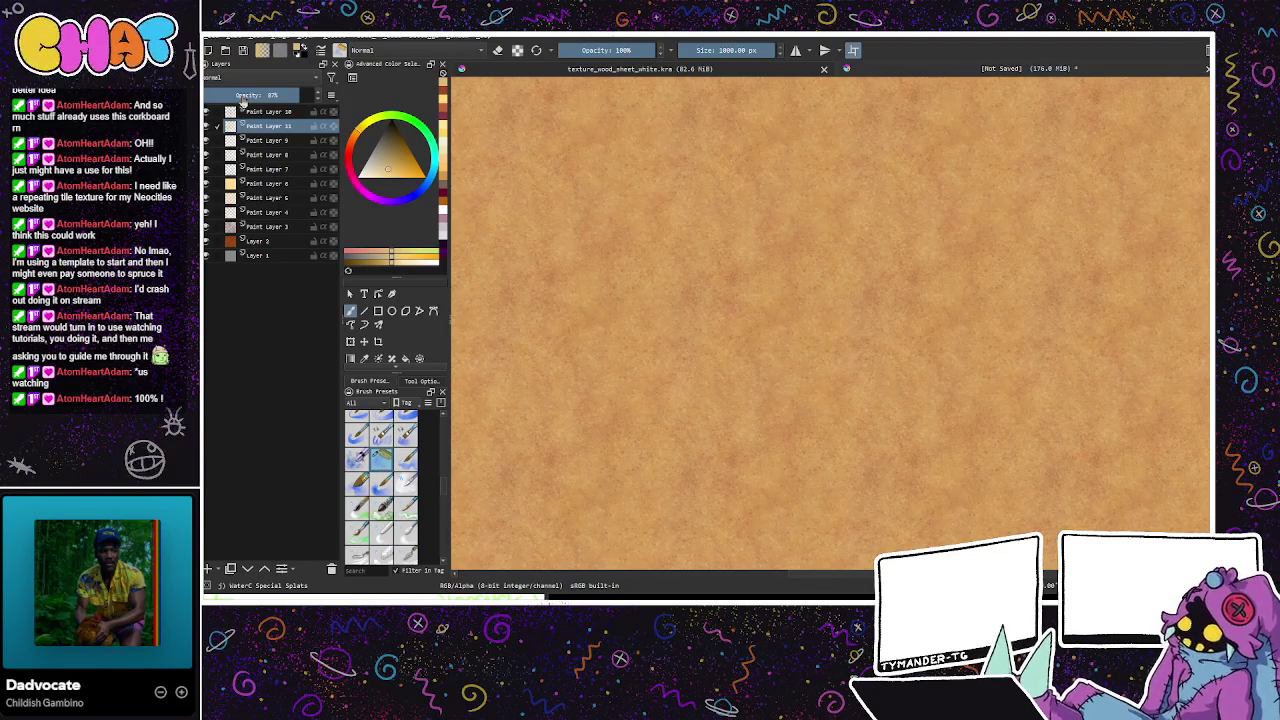
pyautogui.hotkey('ctrl', 's')
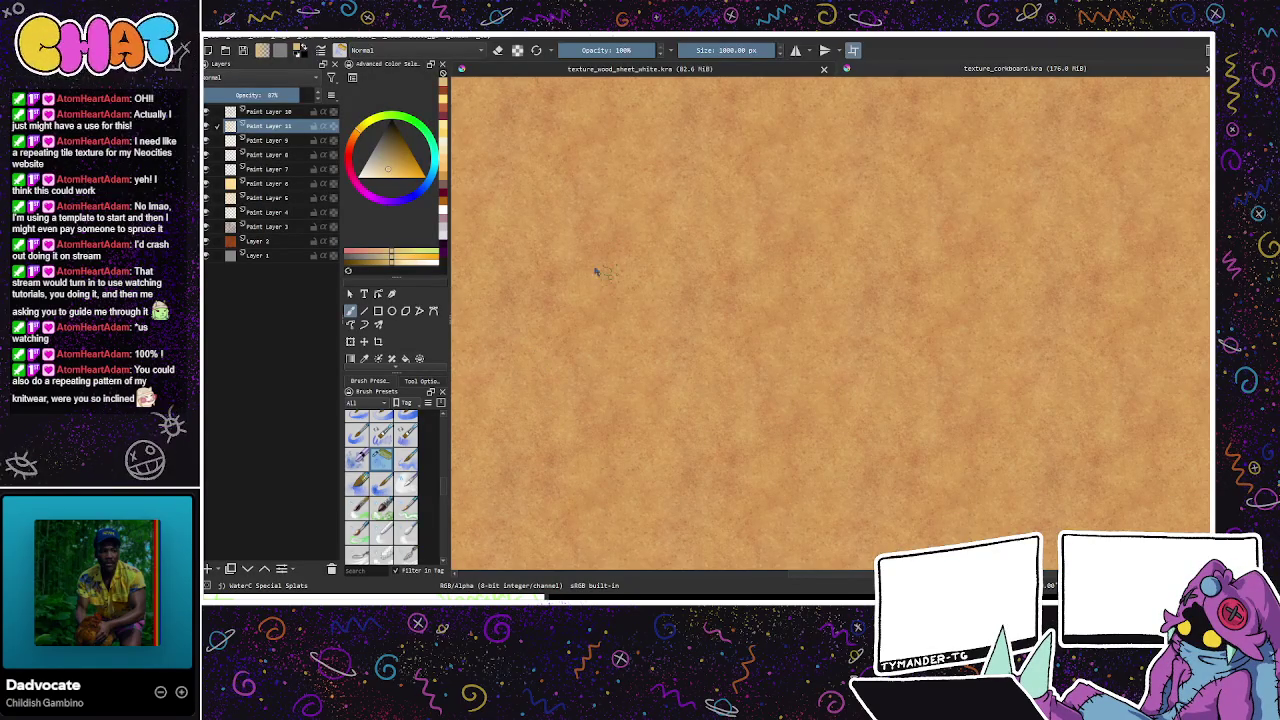
# Step: Export the corkboard texture as an image
pyautogui.hotkey('ctrl', 's')
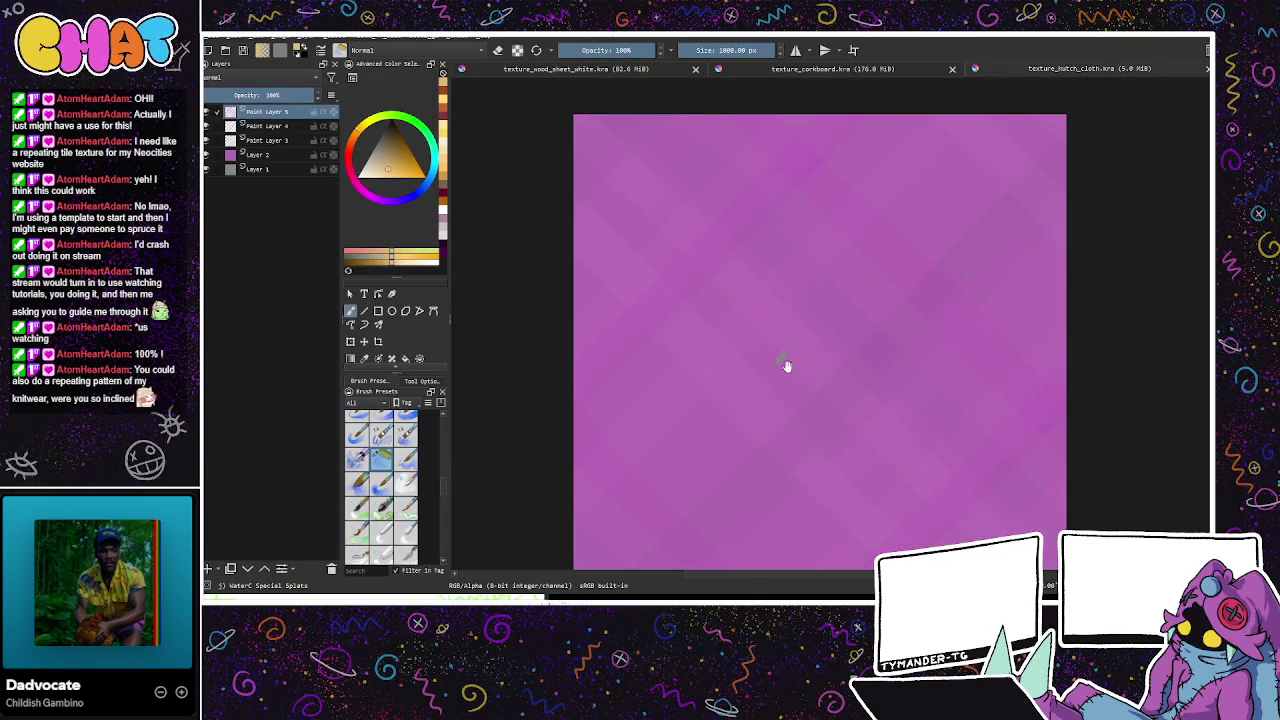
# Step: Toggle Paint Layer 4, Layer 1 and Layer 2 to compare, then make Layer 2 active
pyautogui.moveTo(817, 405); pyautogui.dragTo(817, 383)
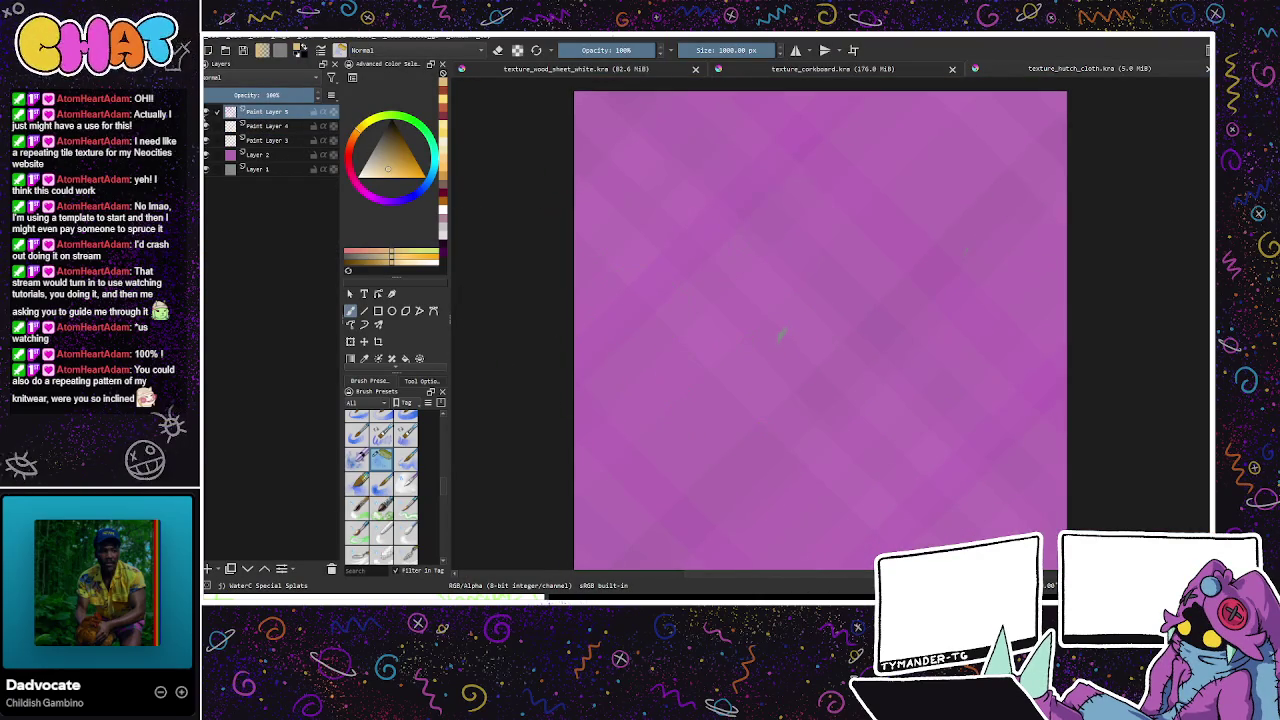
pyautogui.click(206, 125)
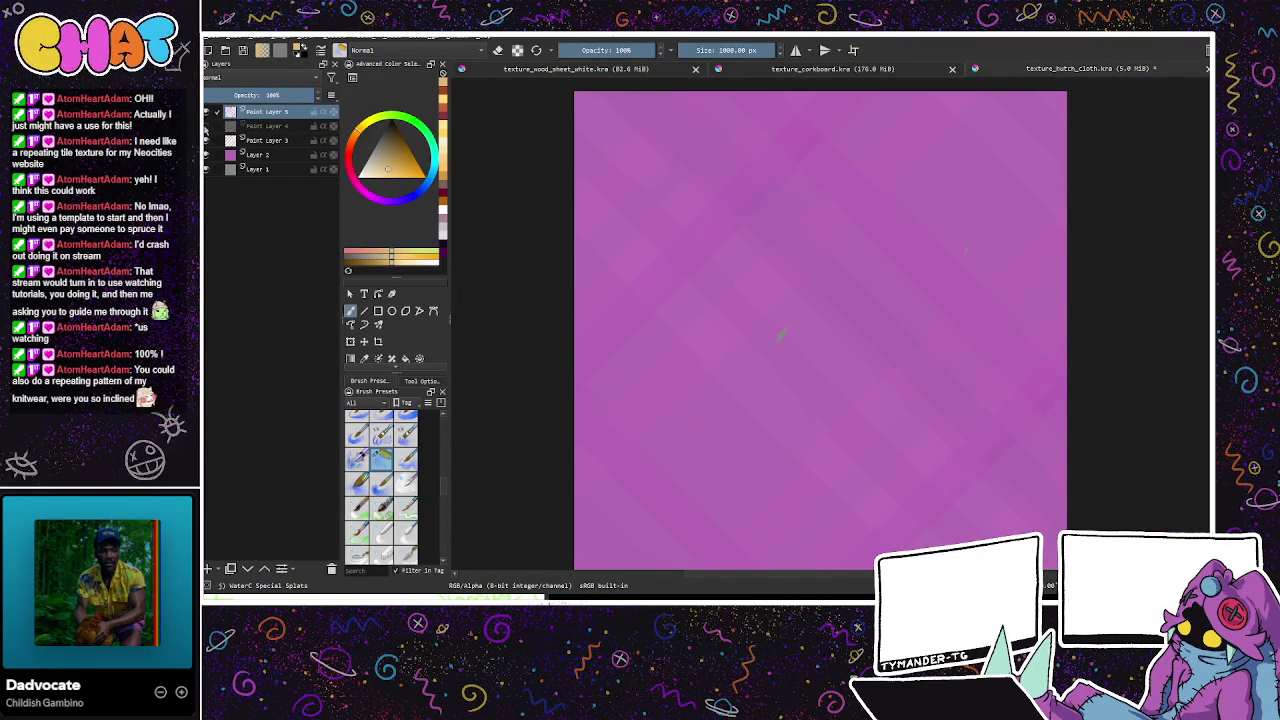
pyautogui.click(206, 125)
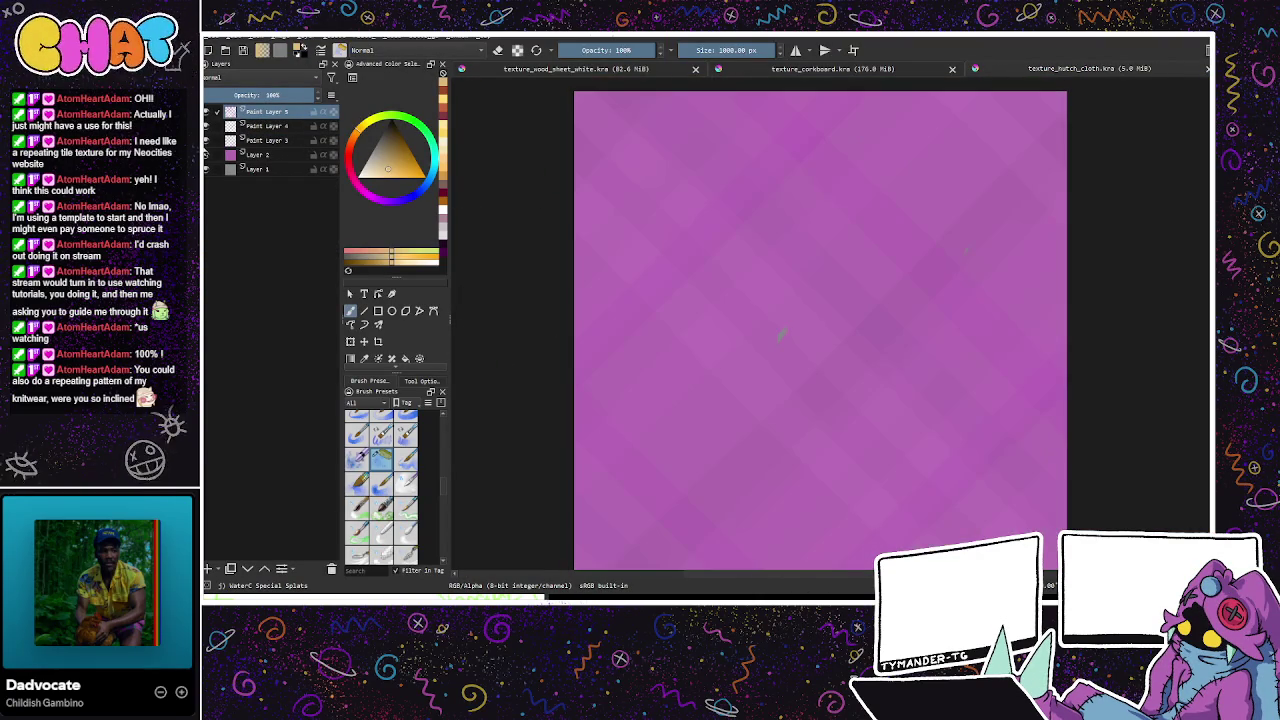
pyautogui.click(206, 169)
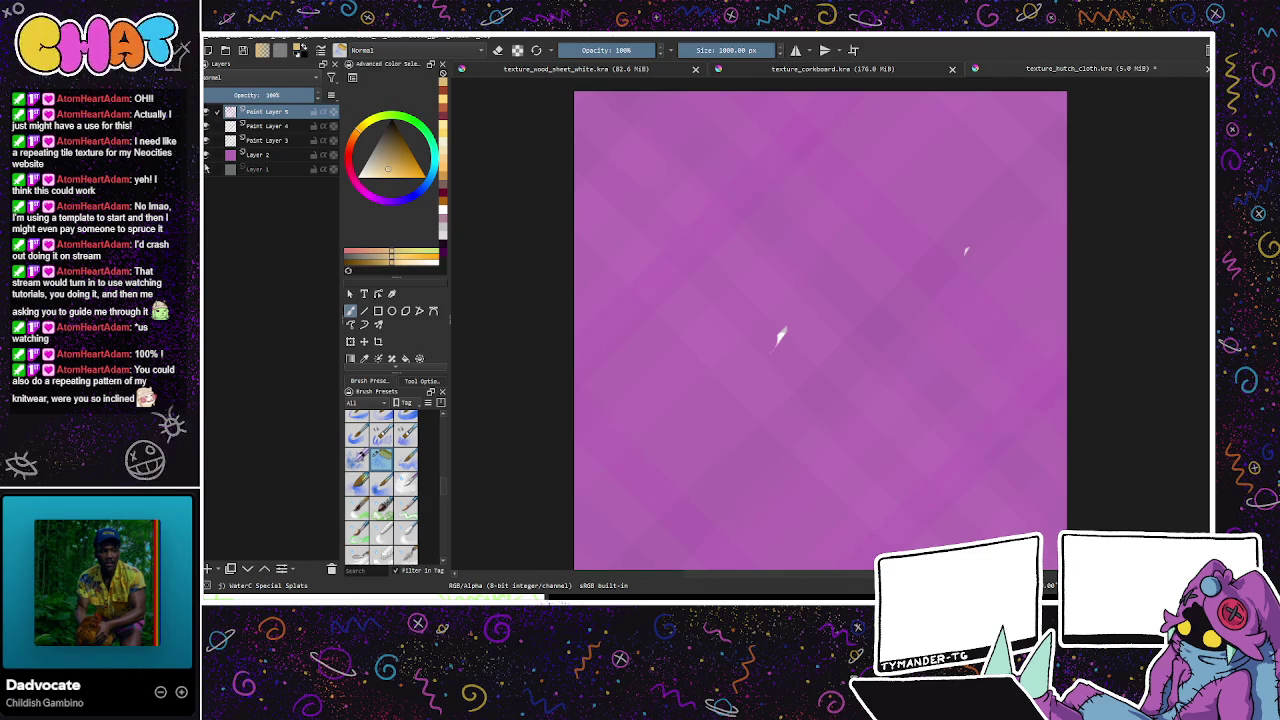
pyautogui.click(206, 169)
pyautogui.click(206, 156)
pyautogui.click(206, 156)
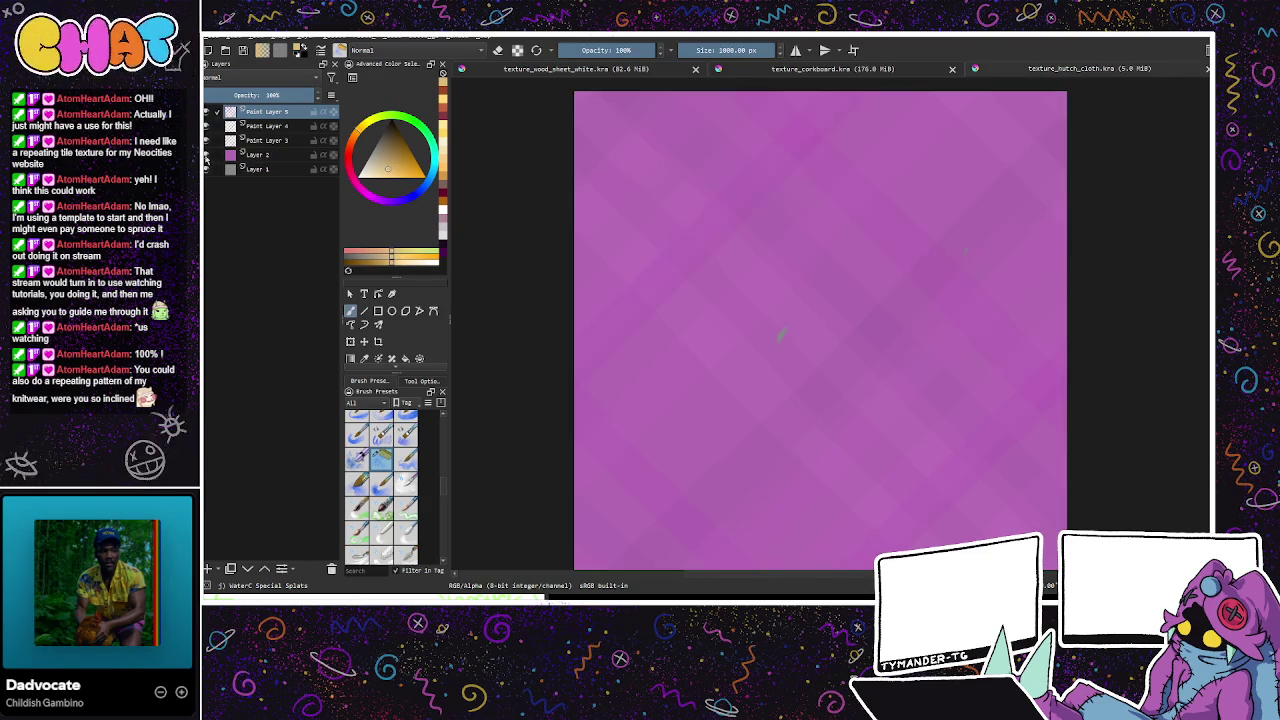
pyautogui.click(260, 155)
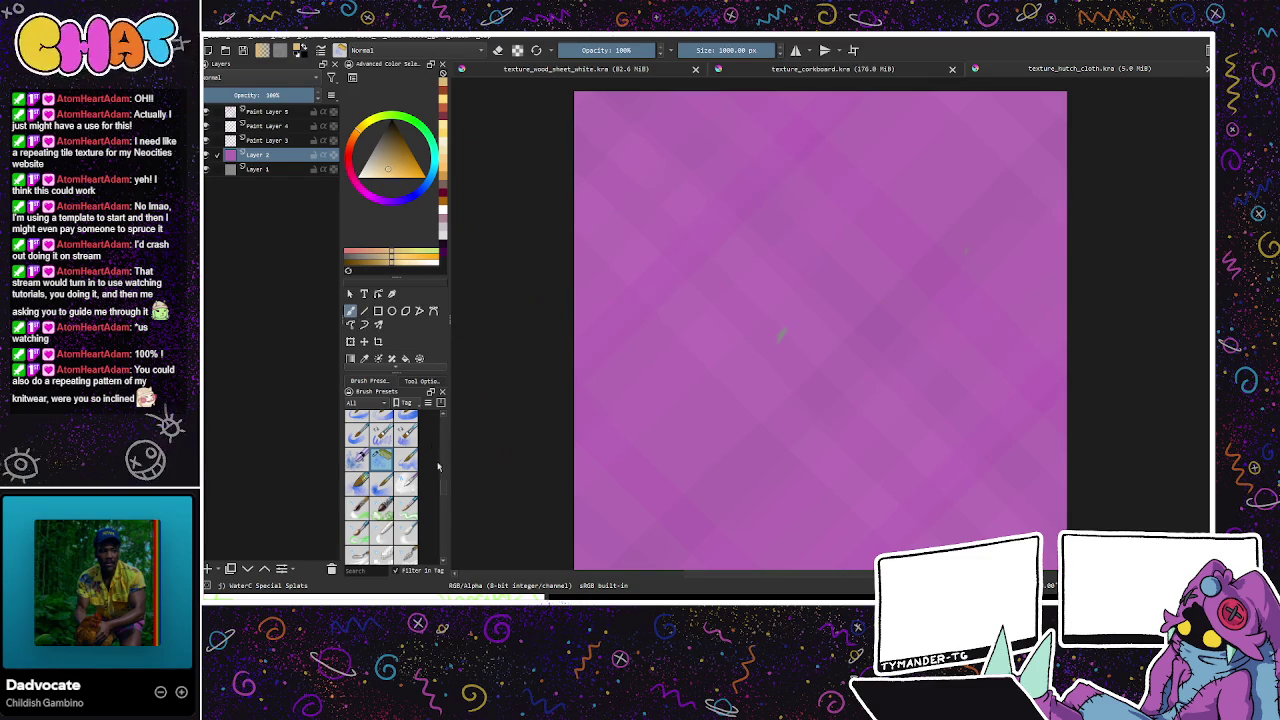
# Step: Choose the Basic-1 brush, hide the plaid layers, and sample the magenta base colour
pyautogui.moveTo(443, 490); pyautogui.dragTo(443, 410)
pyautogui.click(381, 447)
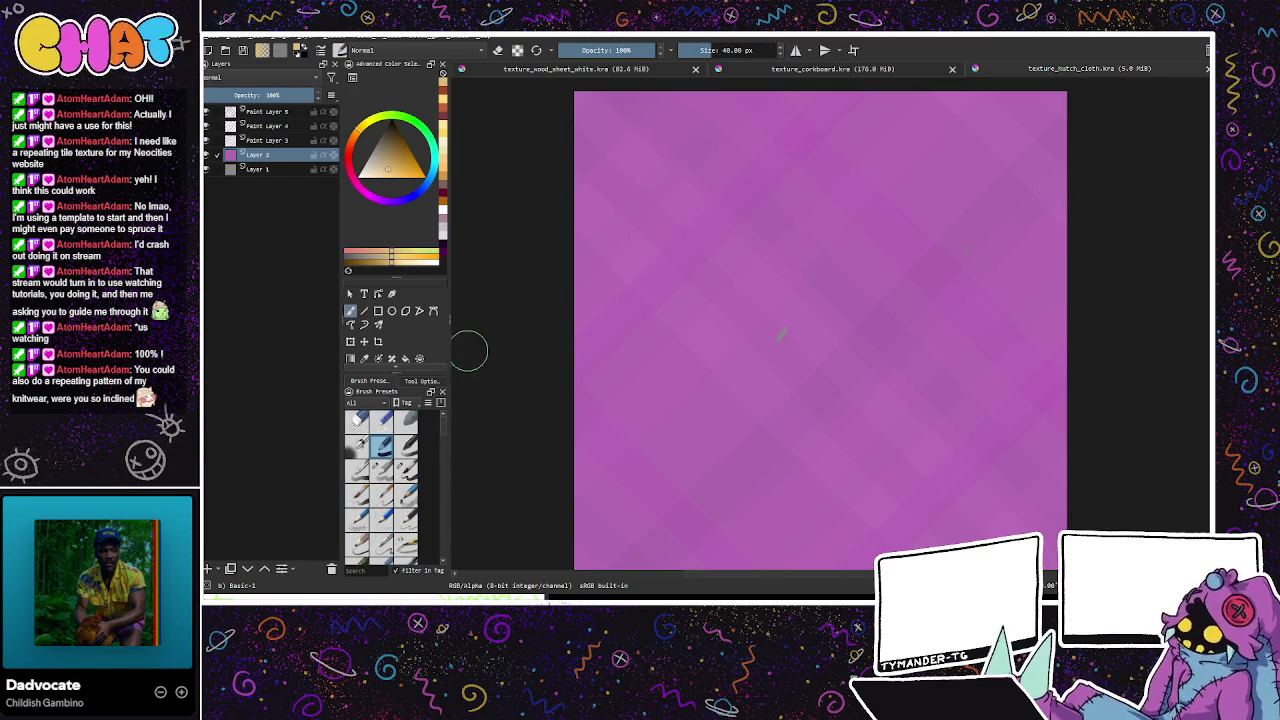
pyautogui.click(364, 358)
pyautogui.click(206, 126)
pyautogui.click(207, 141)
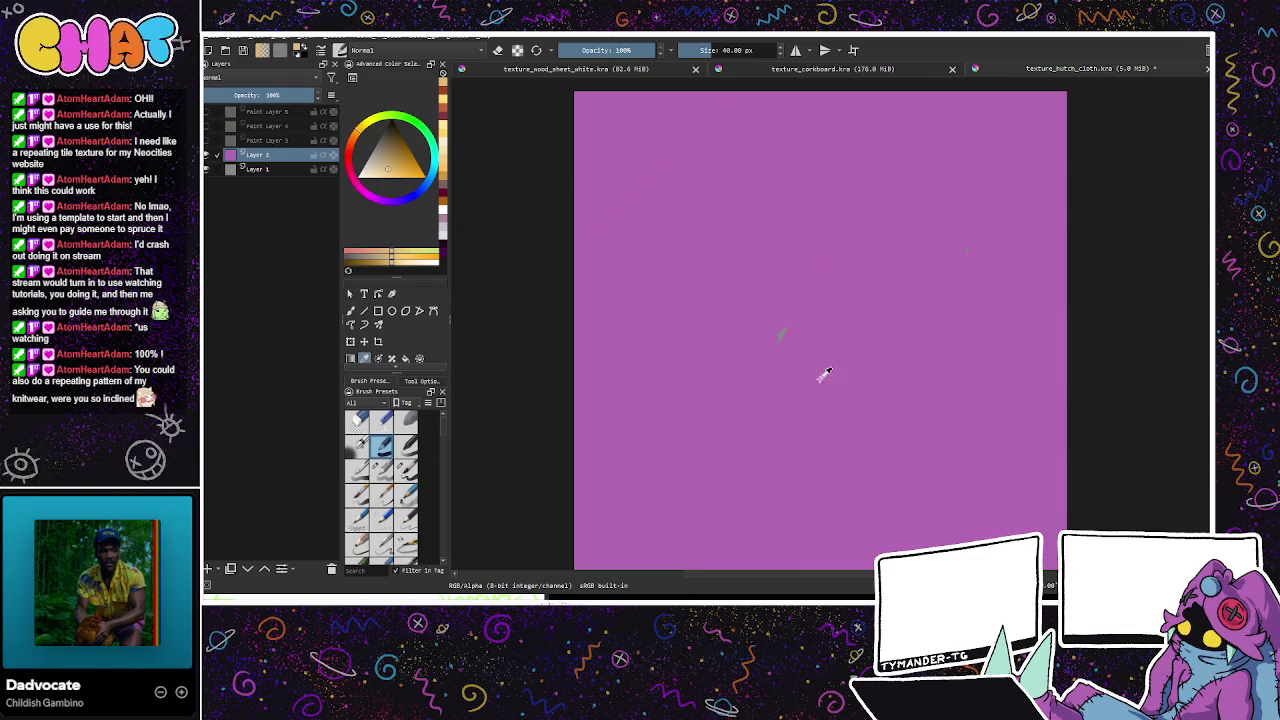
pyautogui.click(806, 364)
pyautogui.click(350, 311)
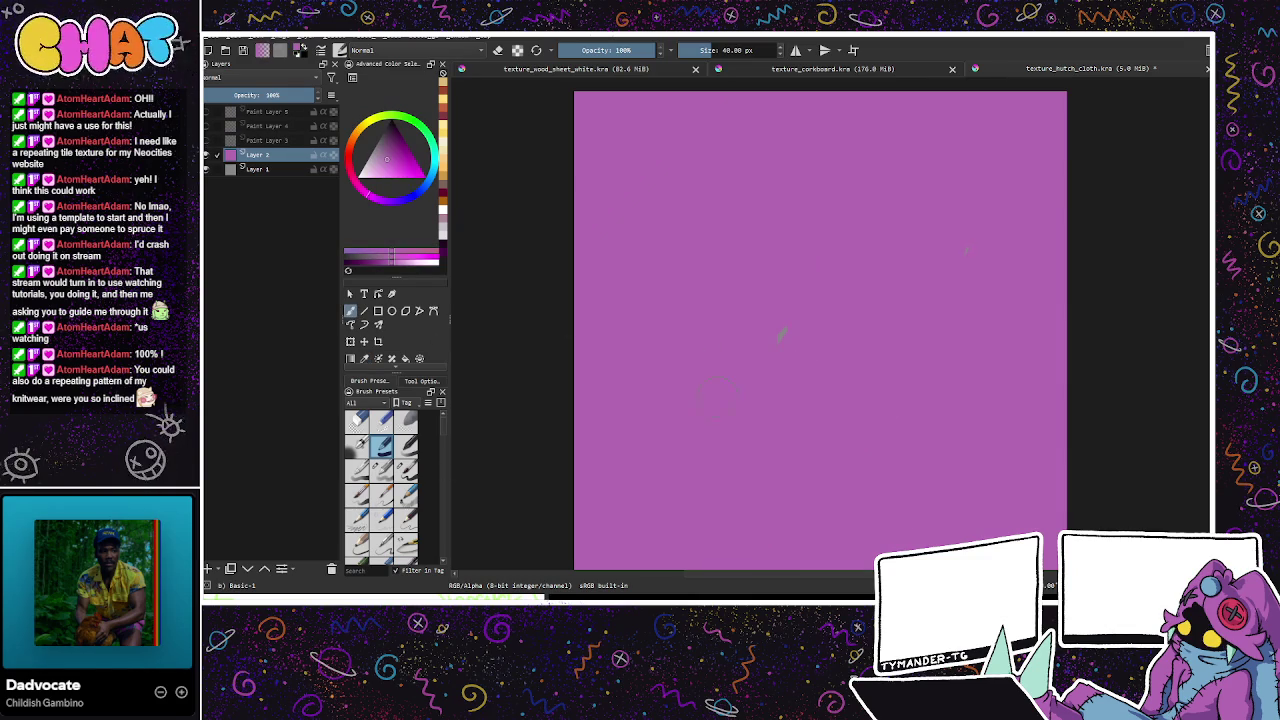
pyautogui.click(787, 336)
# Step: Show the plaid layers again, save texture_hutch_cloth.kra, and create a new document
pyautogui.moveTo(997, 445); pyautogui.dragTo(960, 371)
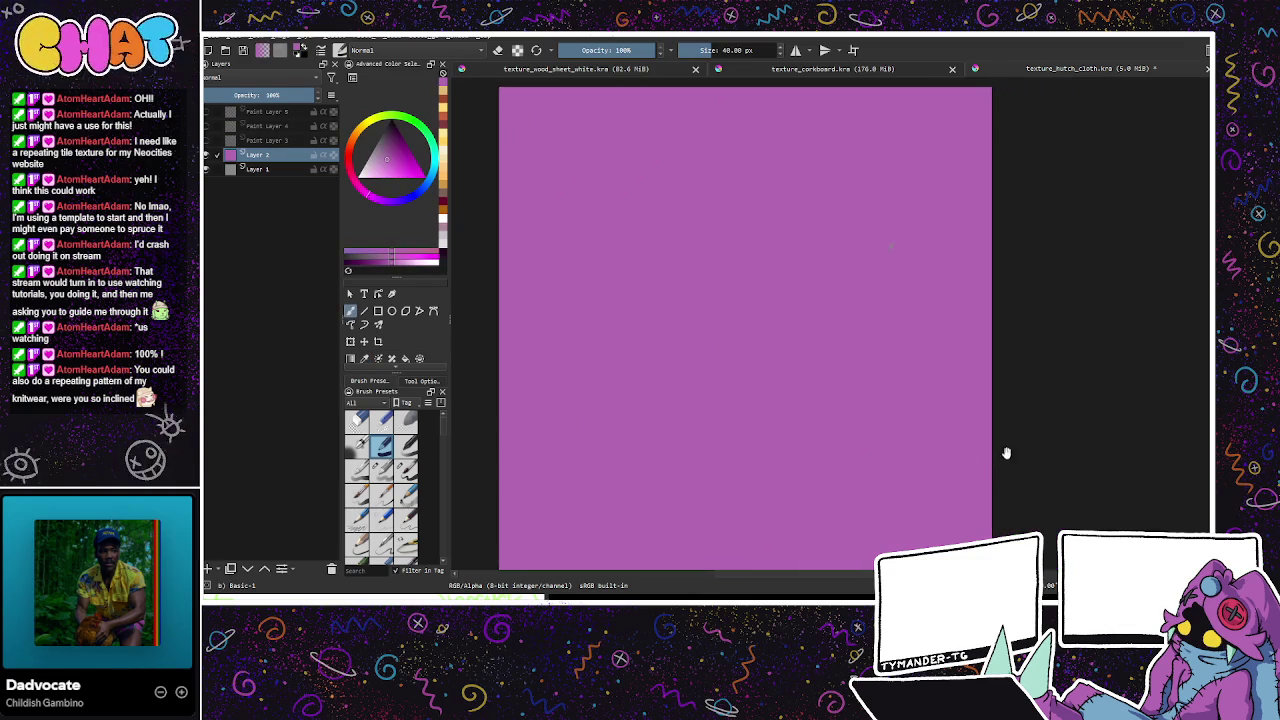
pyautogui.moveTo(868, 214)
pyautogui.mouseDown()
pyautogui.moveTo(854, 391)
pyautogui.moveTo(866, 403)
pyautogui.moveTo(875, 377)
pyautogui.mouseUp()
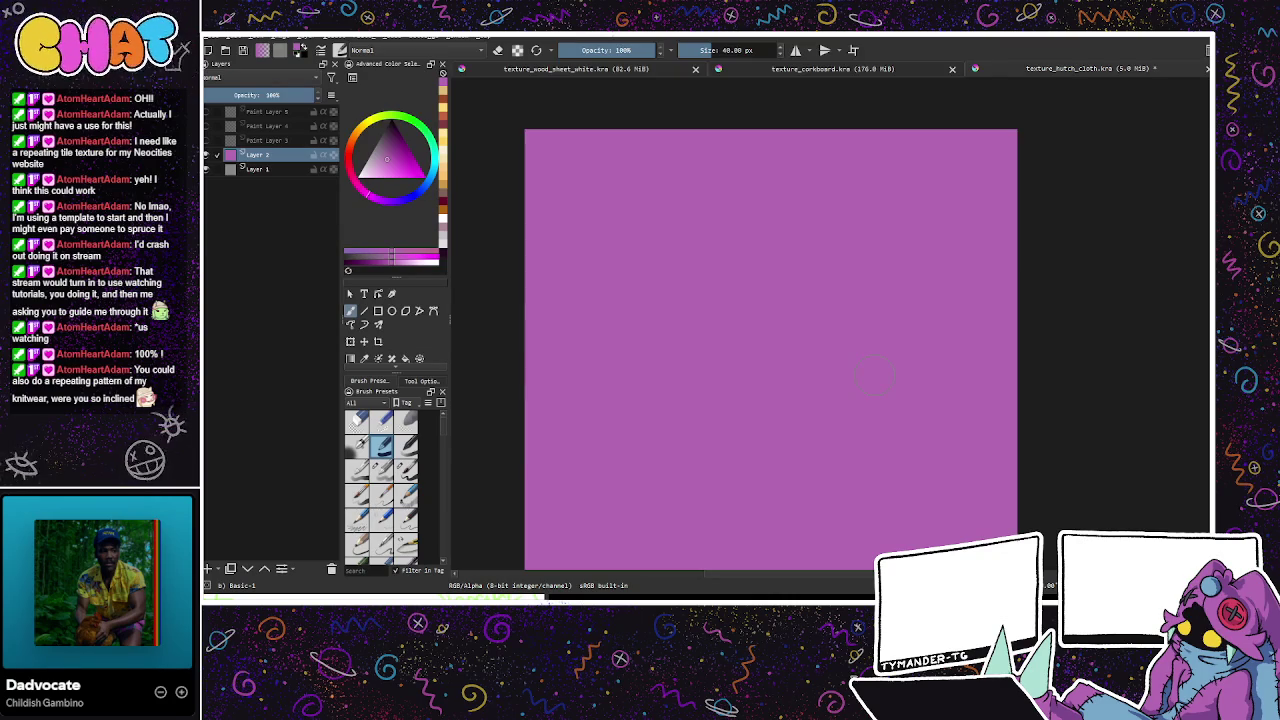
pyautogui.click(206, 140)
pyautogui.click(206, 111)
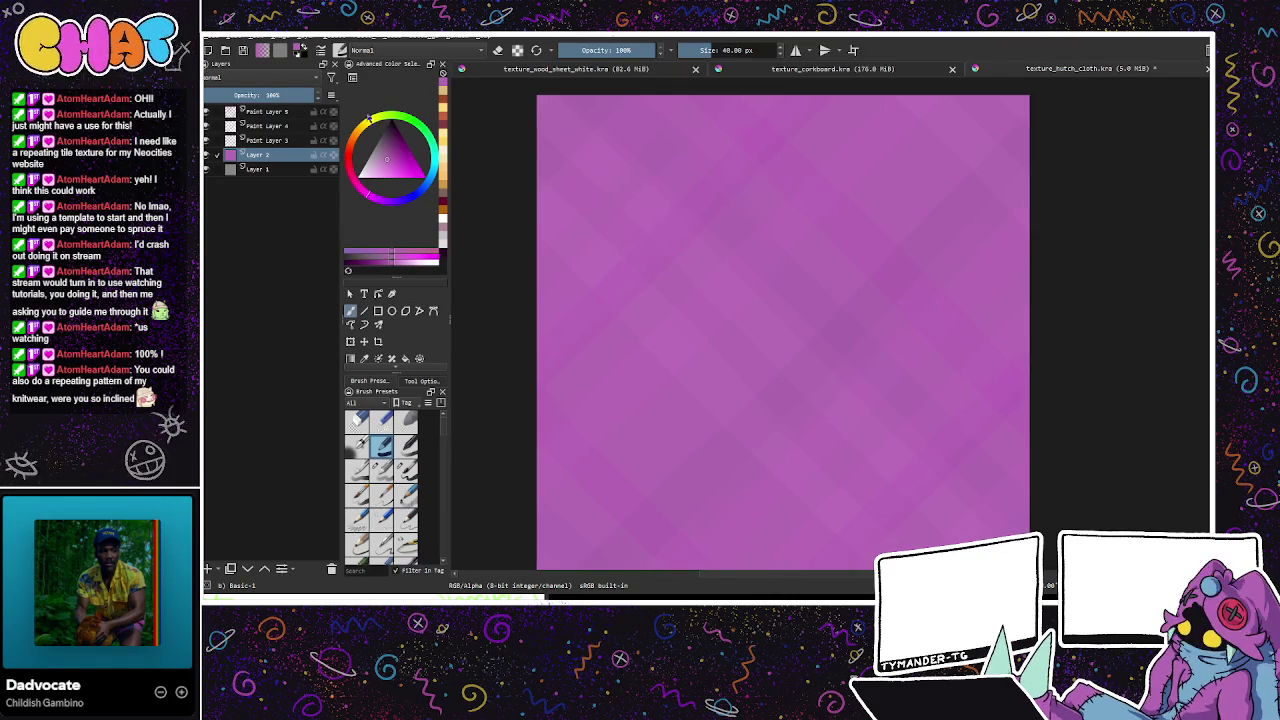
pyautogui.hotkey('ctrl', 's')
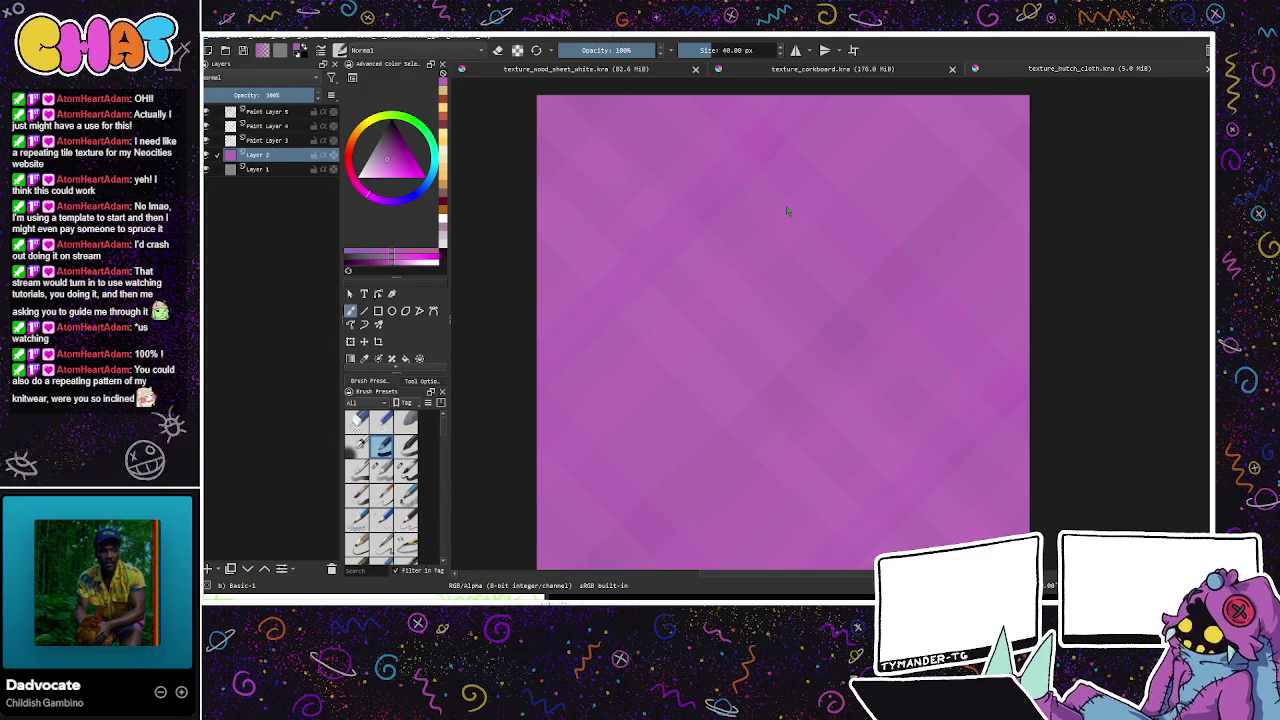
pyautogui.hotkey('ctrl', 'n')
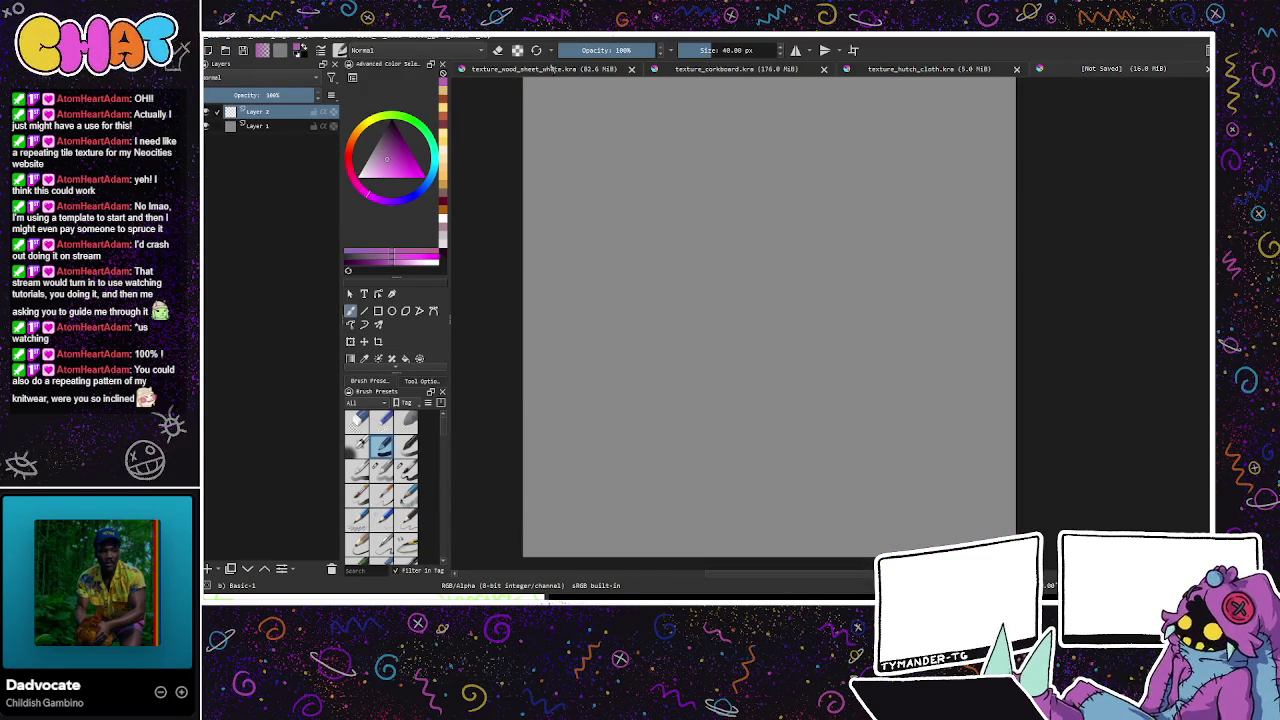
# Step: Enable wrap-around mode and choose a pale peach colour in the colour triangle
pyautogui.press('w')
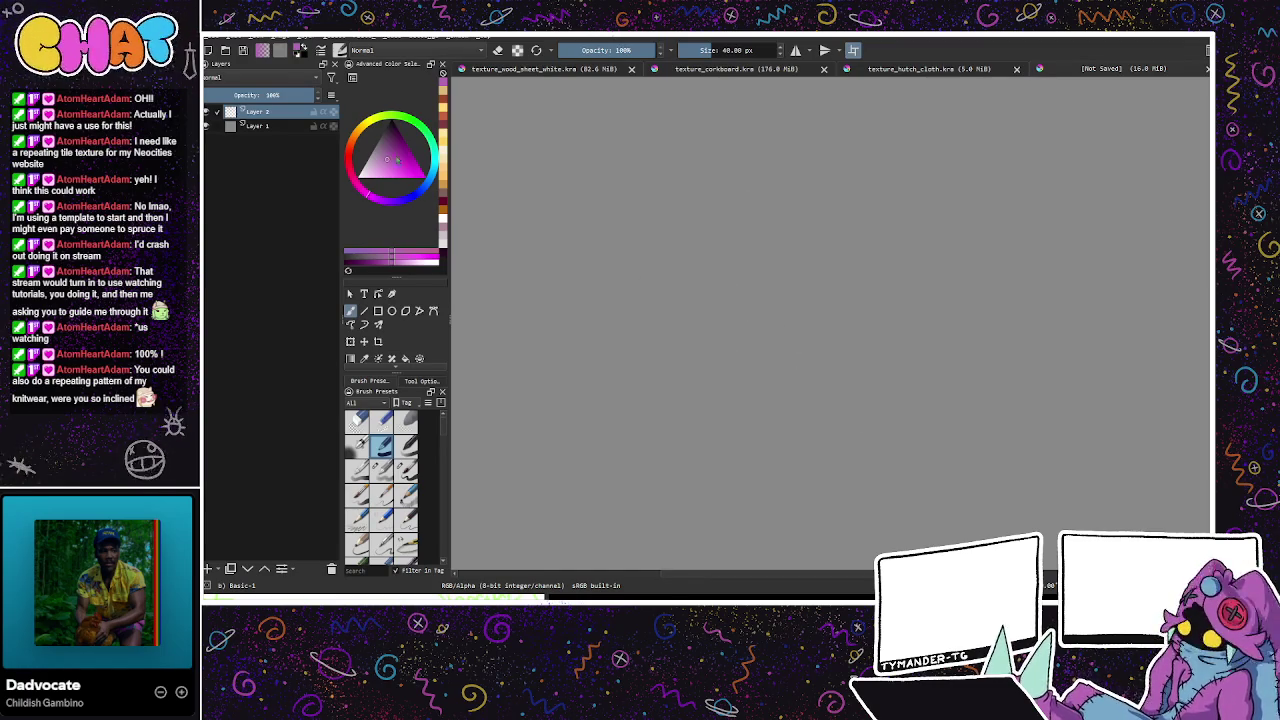
pyautogui.click(358, 136)
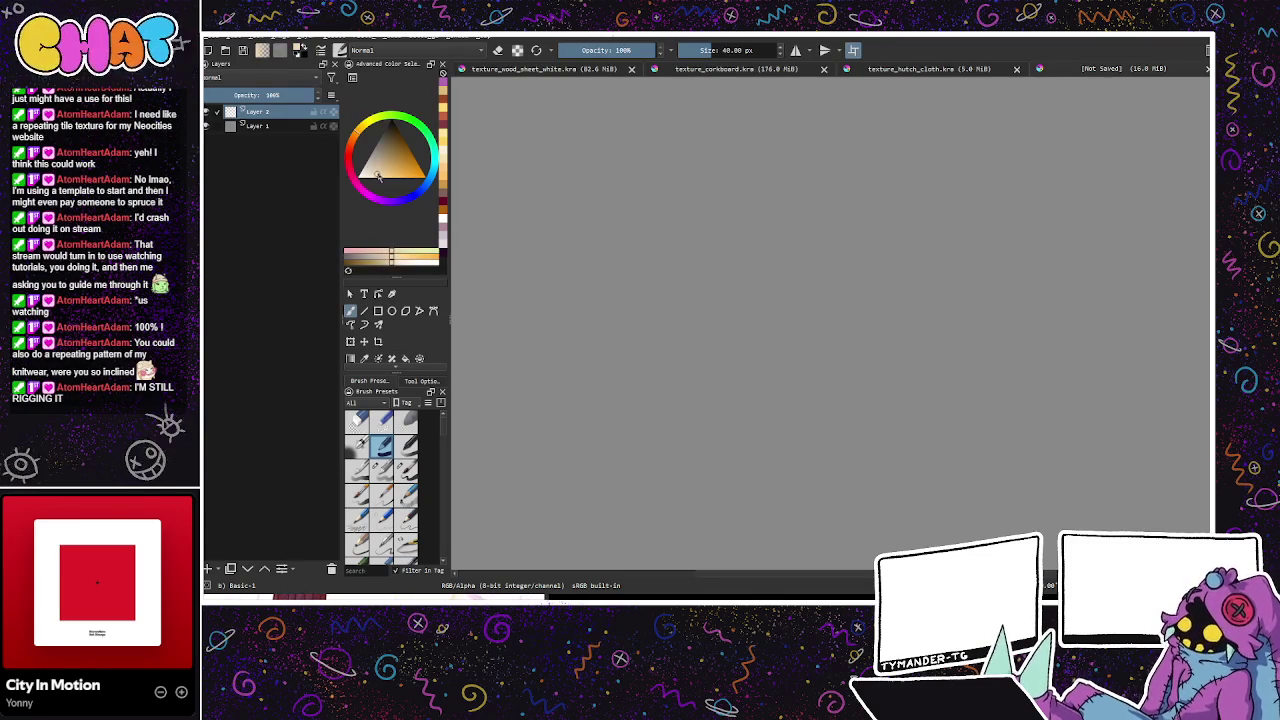
pyautogui.moveTo(386, 158); pyautogui.dragTo(371, 176)
pyautogui.click(369, 178)
pyautogui.click(362, 130)
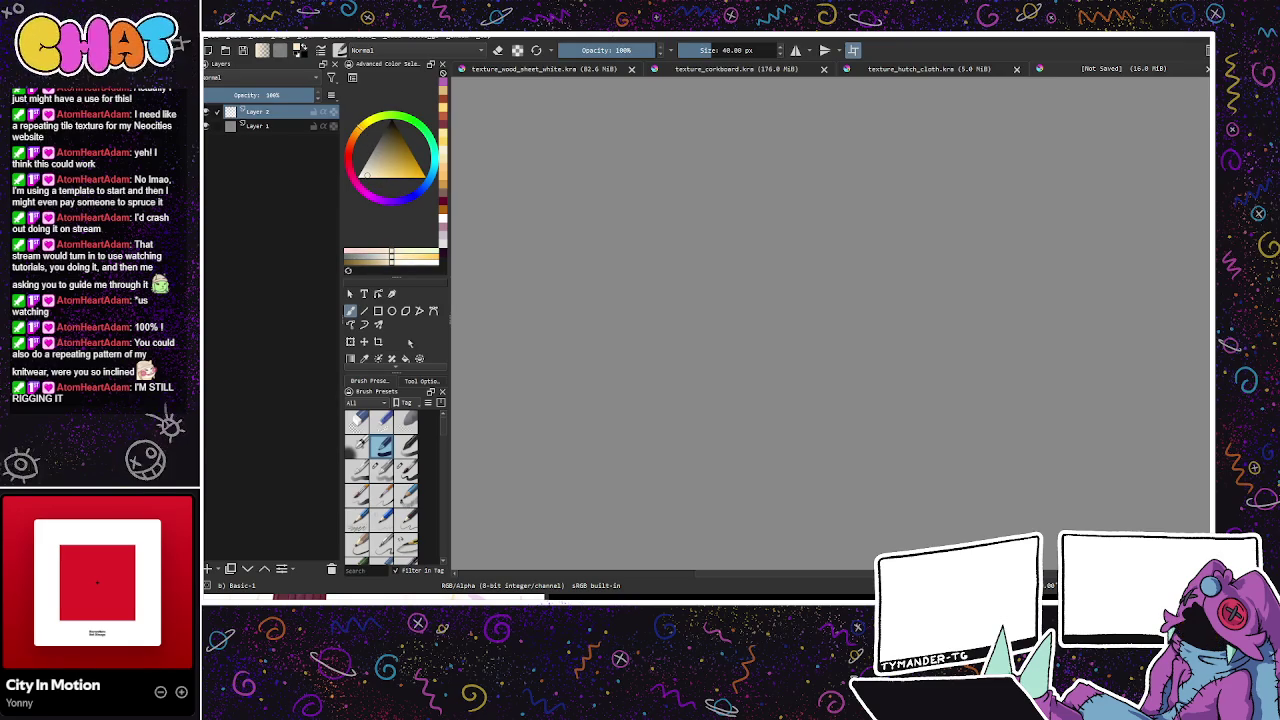
pyautogui.click(405, 358)
# Step: Fill the canvas cream, then paint wavy orange-brown streaks on Paint Layer 3 with an 88 px brush
pyautogui.click(592, 342)
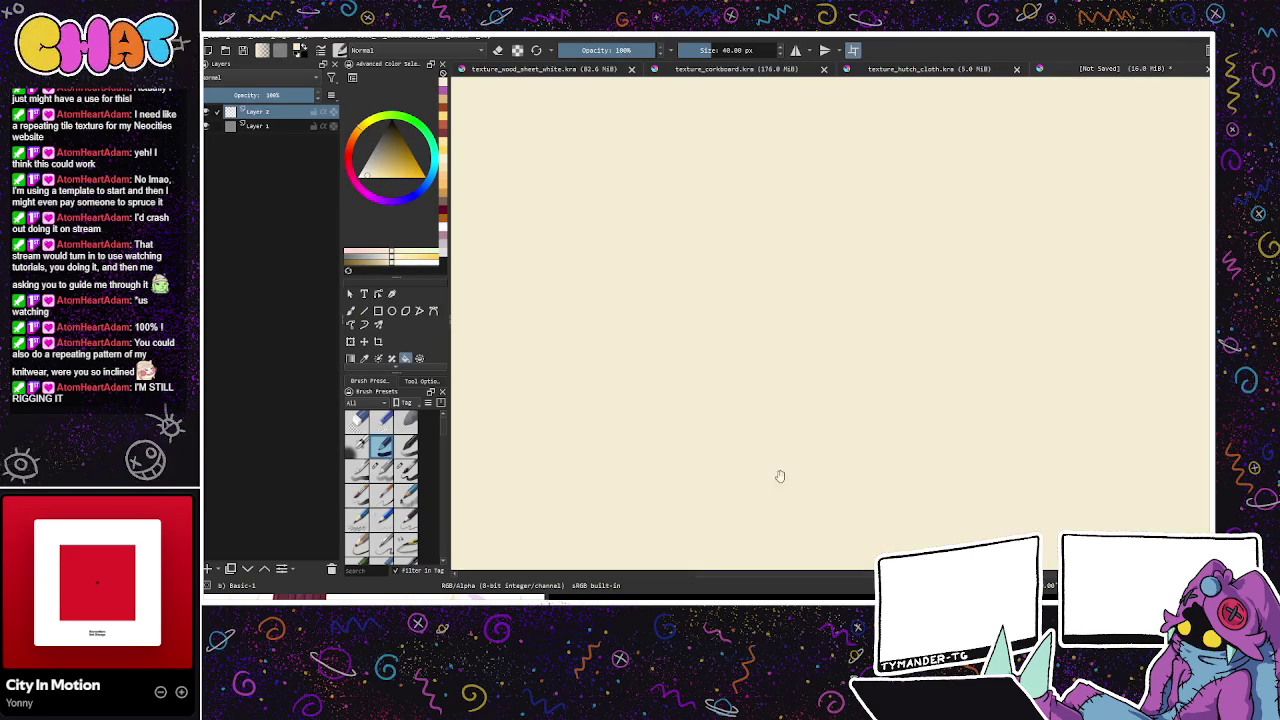
pyautogui.press('Insert')
pyautogui.click(350, 311)
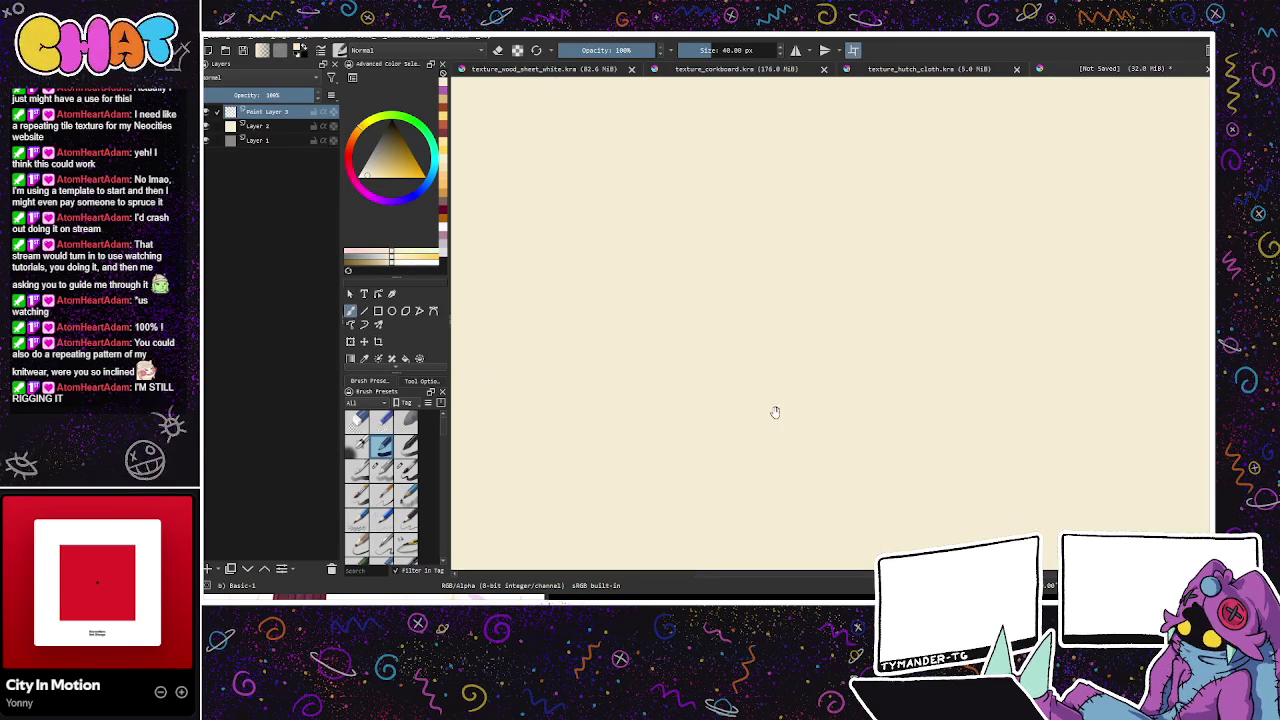
pyautogui.click(387, 172)
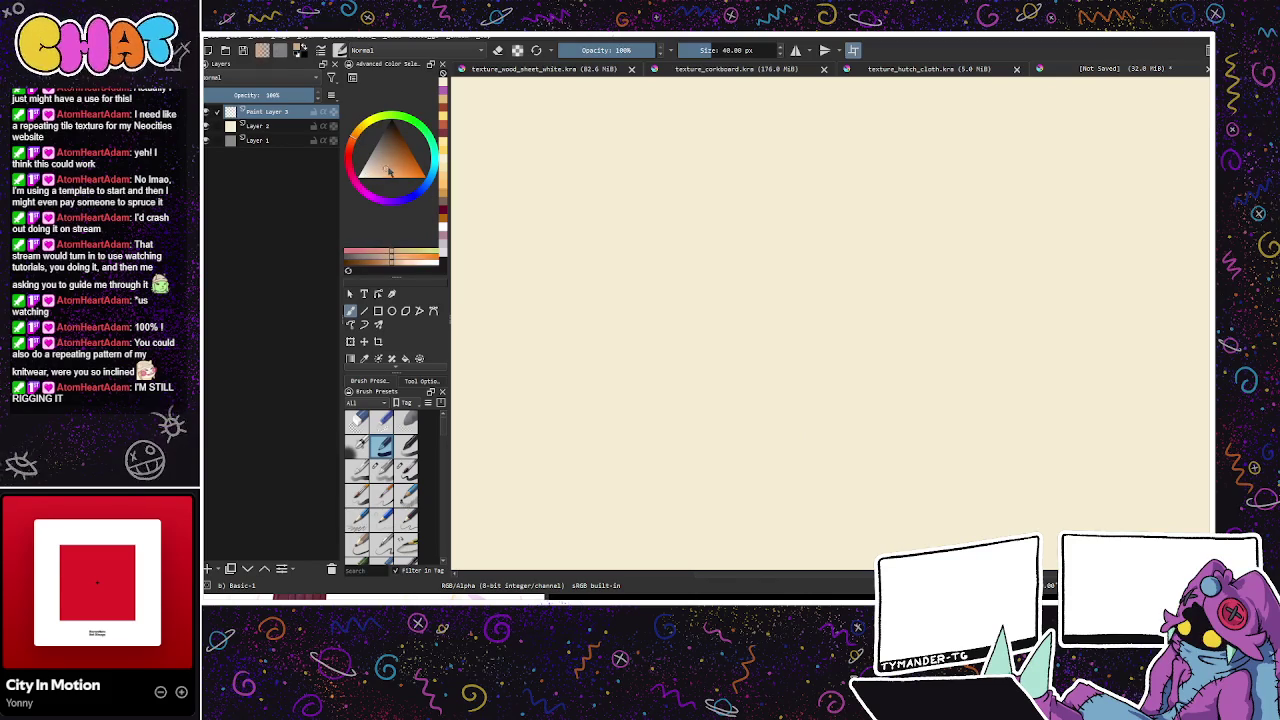
pyautogui.moveTo(387, 172); pyautogui.dragTo(384, 174)
pyautogui.click(382, 470)
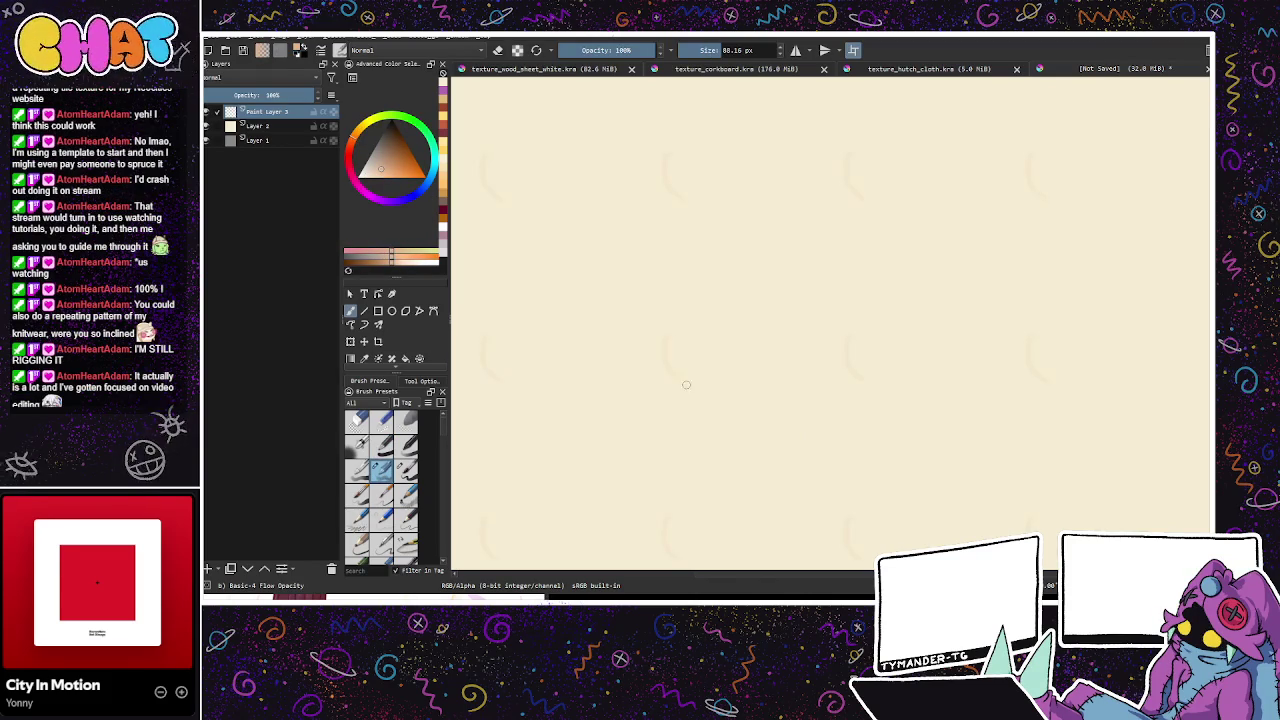
pyautogui.moveTo(680, 269); pyautogui.dragTo(681, 377)
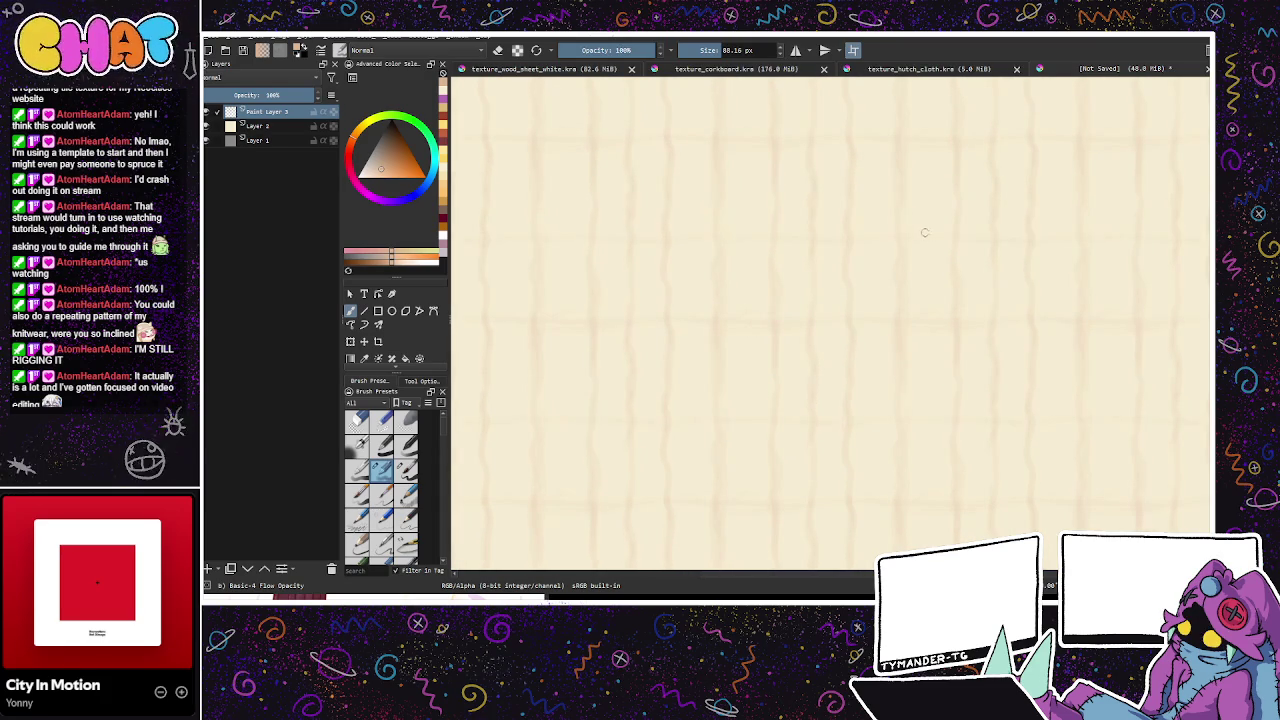
# Step: Add more grain strokes, then paint reddish wavy streaks on a new Paint Layer 4
pyautogui.moveTo(825, 220); pyautogui.dragTo(881, 355)
pyautogui.click(208, 568)
pyautogui.click(348, 155)
pyautogui.moveTo(405, 168); pyautogui.dragTo(397, 167)
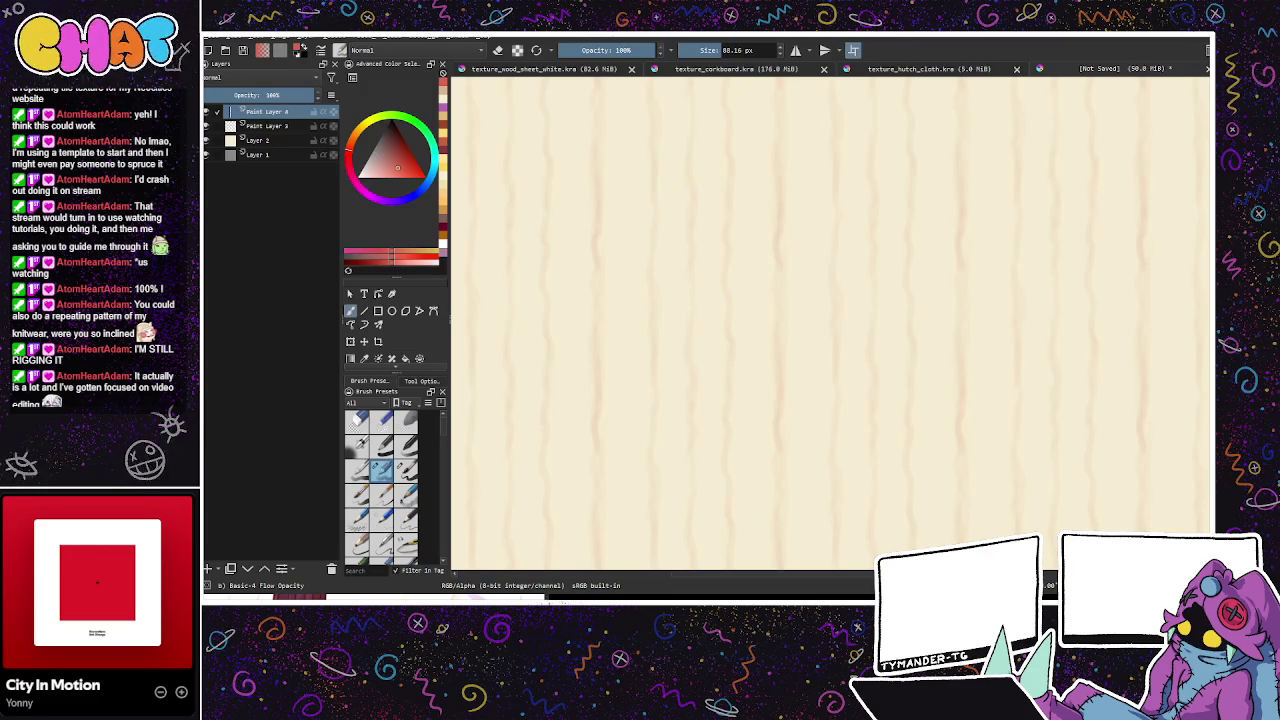
pyautogui.click(181, 691)
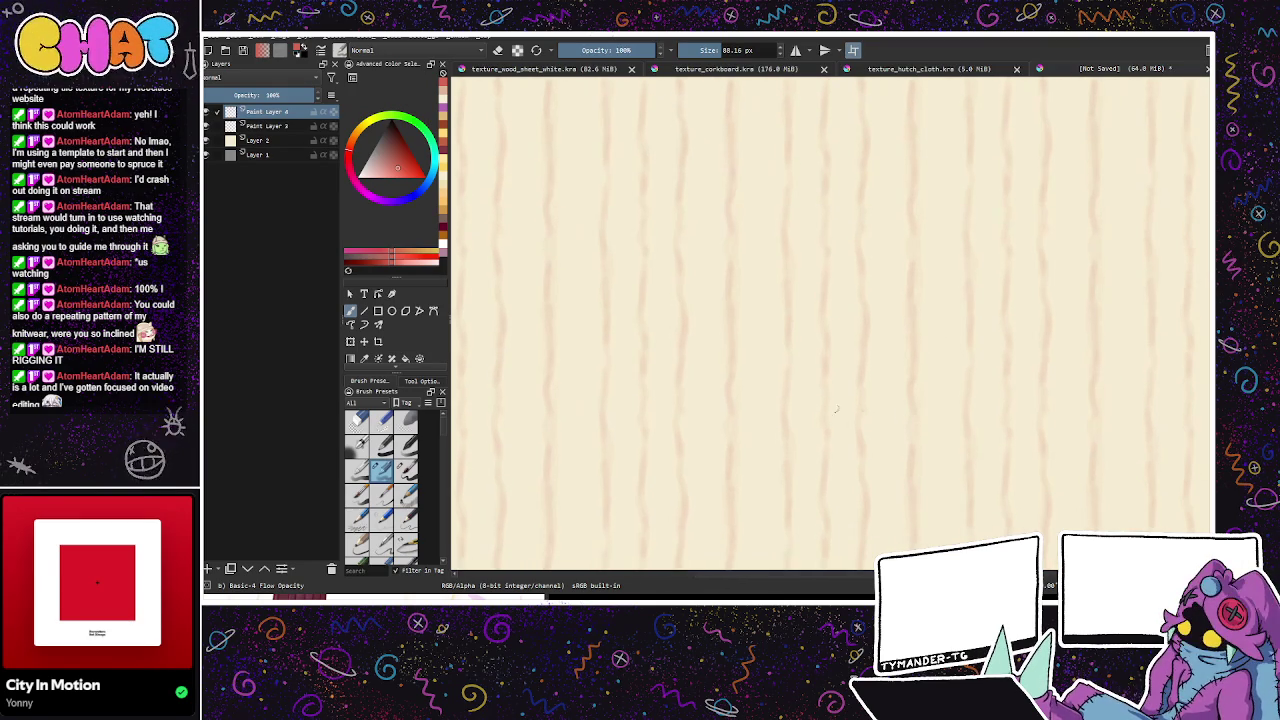
pyautogui.moveTo(955, 437)
pyautogui.mouseDown()
pyautogui.moveTo(903, 402)
pyautogui.moveTo(894, 417)
pyautogui.moveTo(951, 449)
pyautogui.mouseUp()
# Step: Add Paint Layer 5 beneath Paint Layer 3 and set the brush to 181 px
pyautogui.click(208, 568)
pyautogui.moveTo(270, 112); pyautogui.dragTo(278, 148)
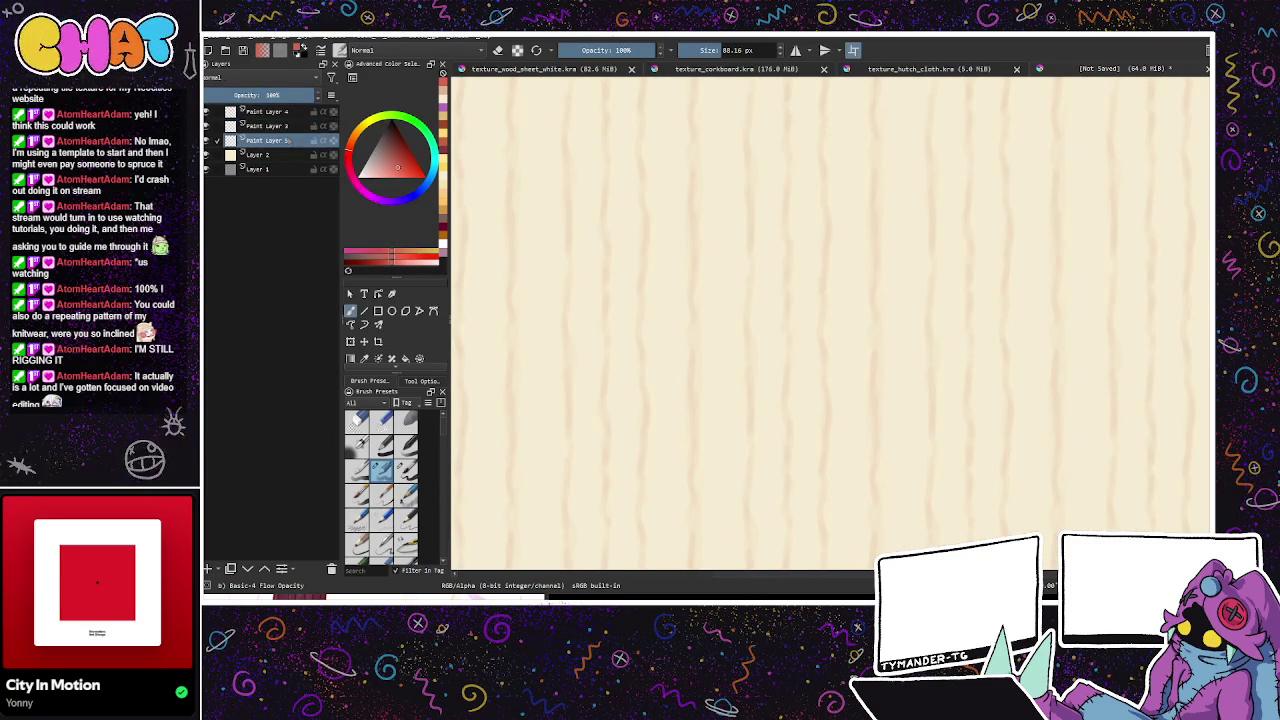
pyautogui.click(752, 49)
pyautogui.click(733, 50)
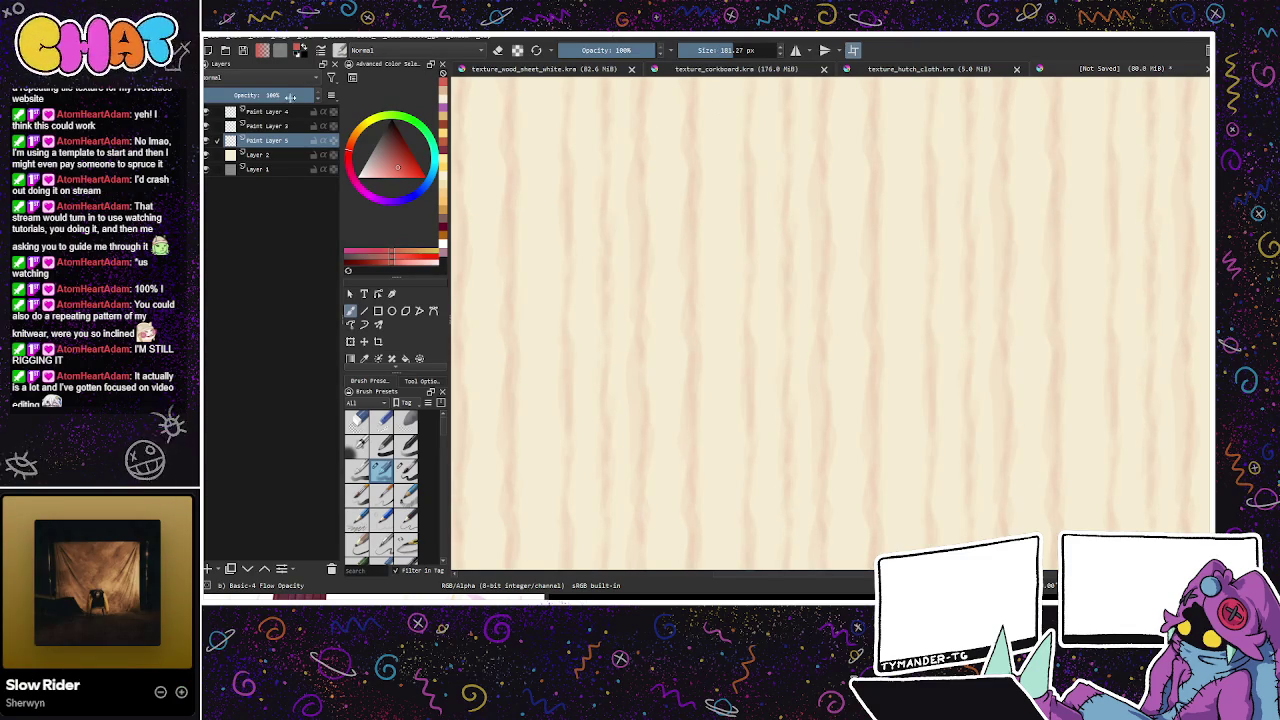
# Step: Add Paint Layer 6 above Paint Layer 4 and set up a 67 px orange brush
pyautogui.click(264, 111)
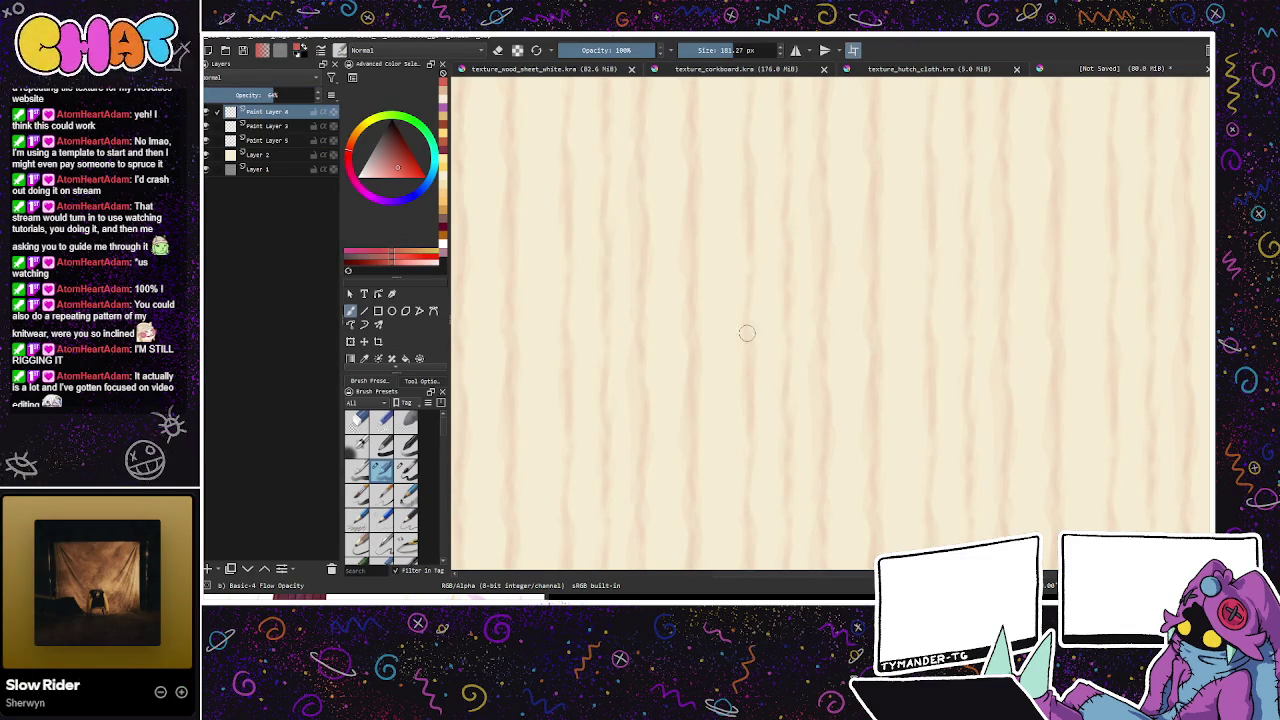
pyautogui.click(208, 568)
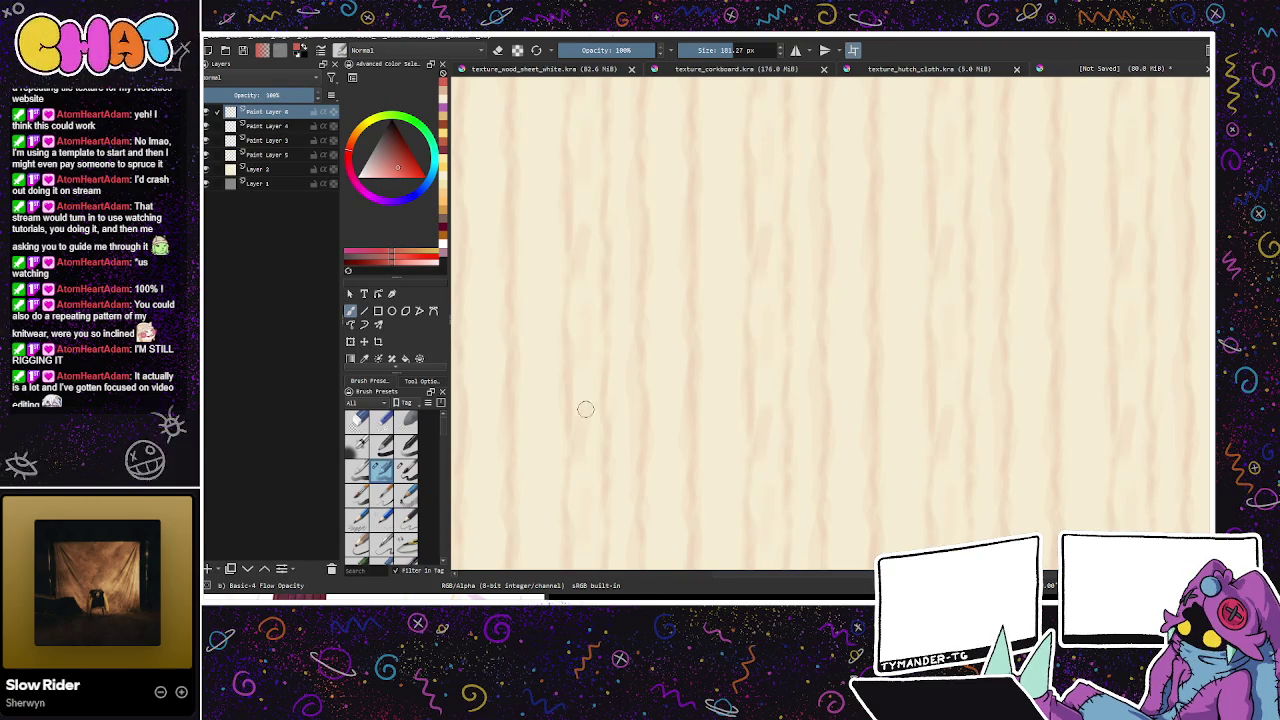
pyautogui.click(381, 470)
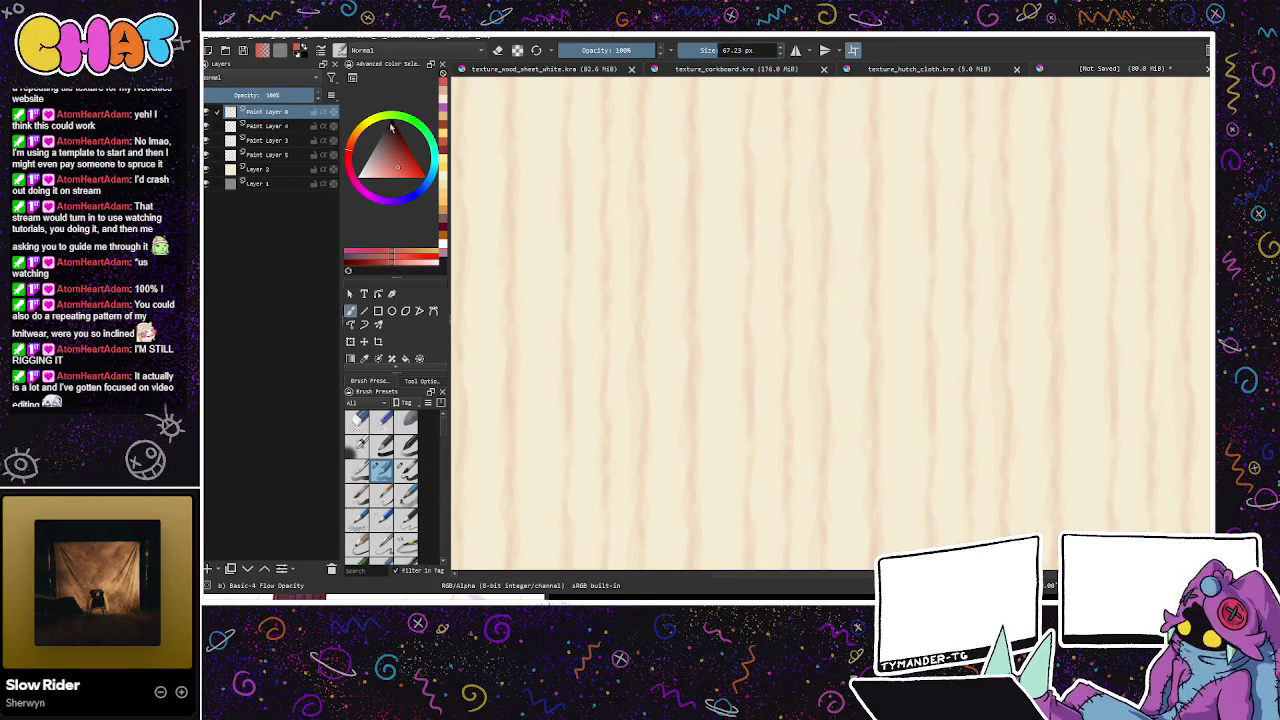
pyautogui.click(353, 145)
pyautogui.click(404, 164)
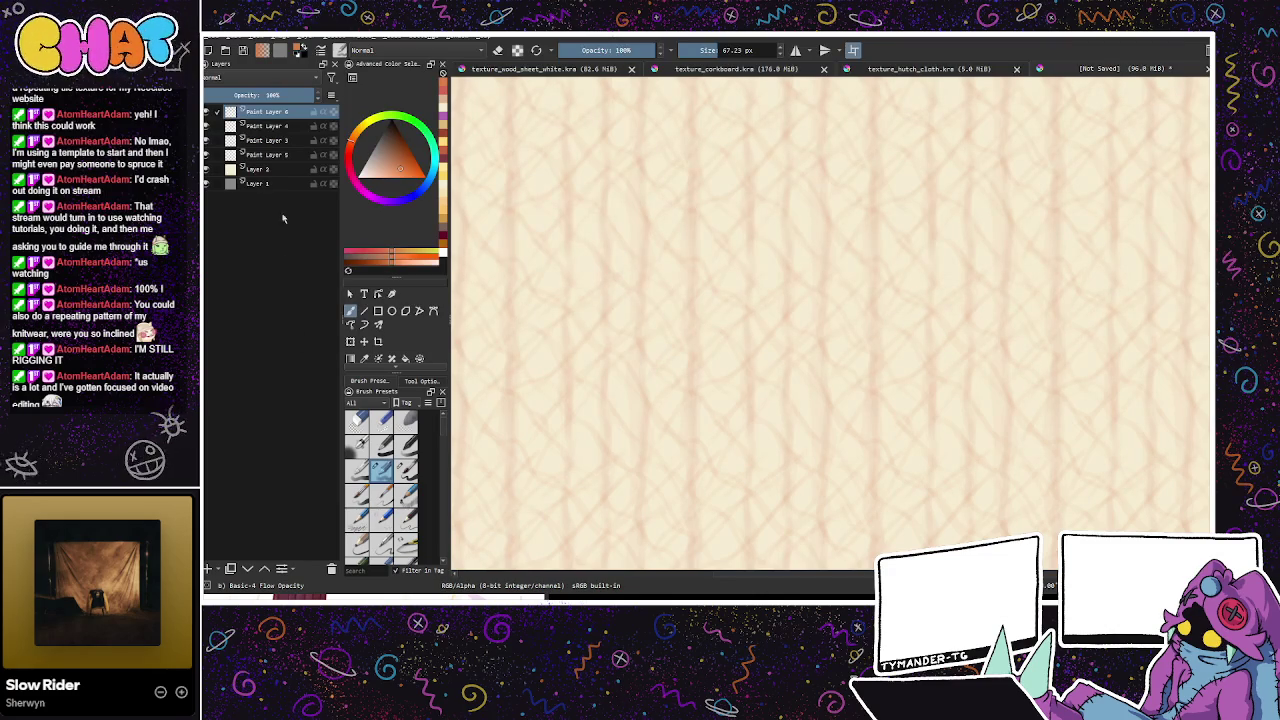
# Step: Lower the crosshatch layer's opacity and move Paint Layer 6 beneath Paint Layer 5
pyautogui.moveTo(270, 95)
pyautogui.mouseDown()
pyautogui.moveTo(223, 95)
pyautogui.moveTo(242, 95)
pyautogui.mouseUp()
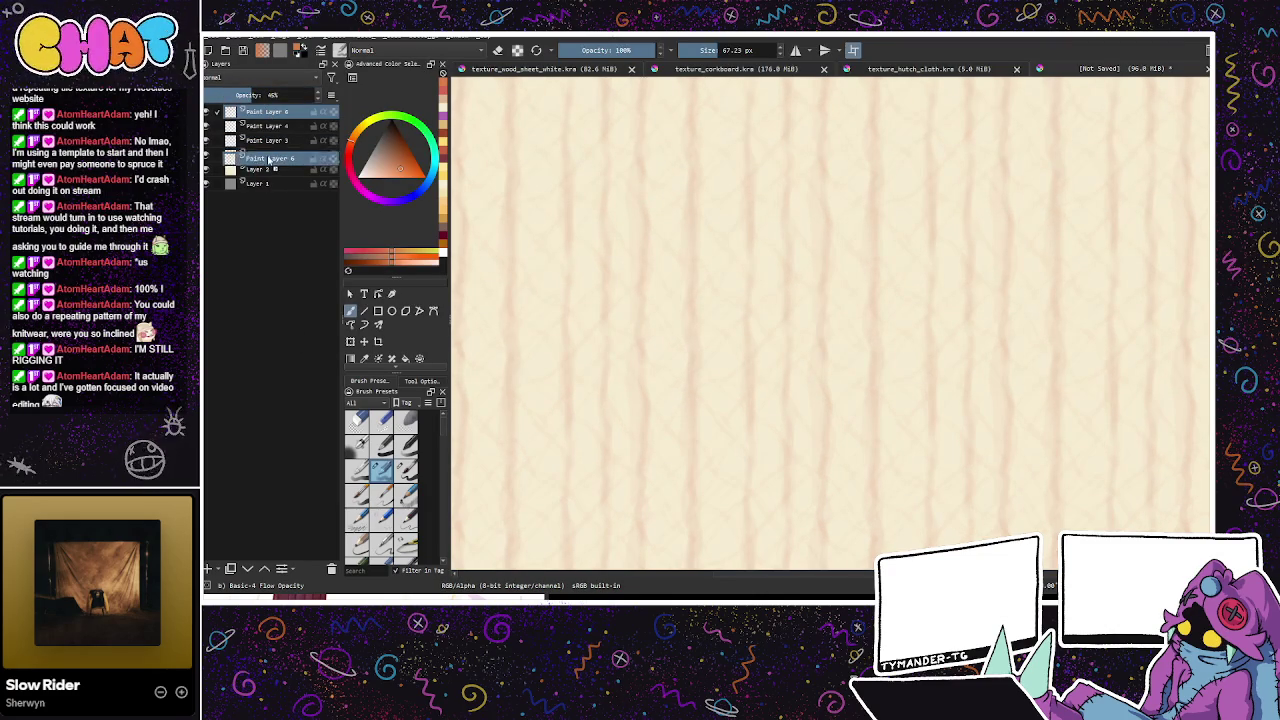
pyautogui.moveTo(268, 160); pyautogui.dragTo(268, 150)
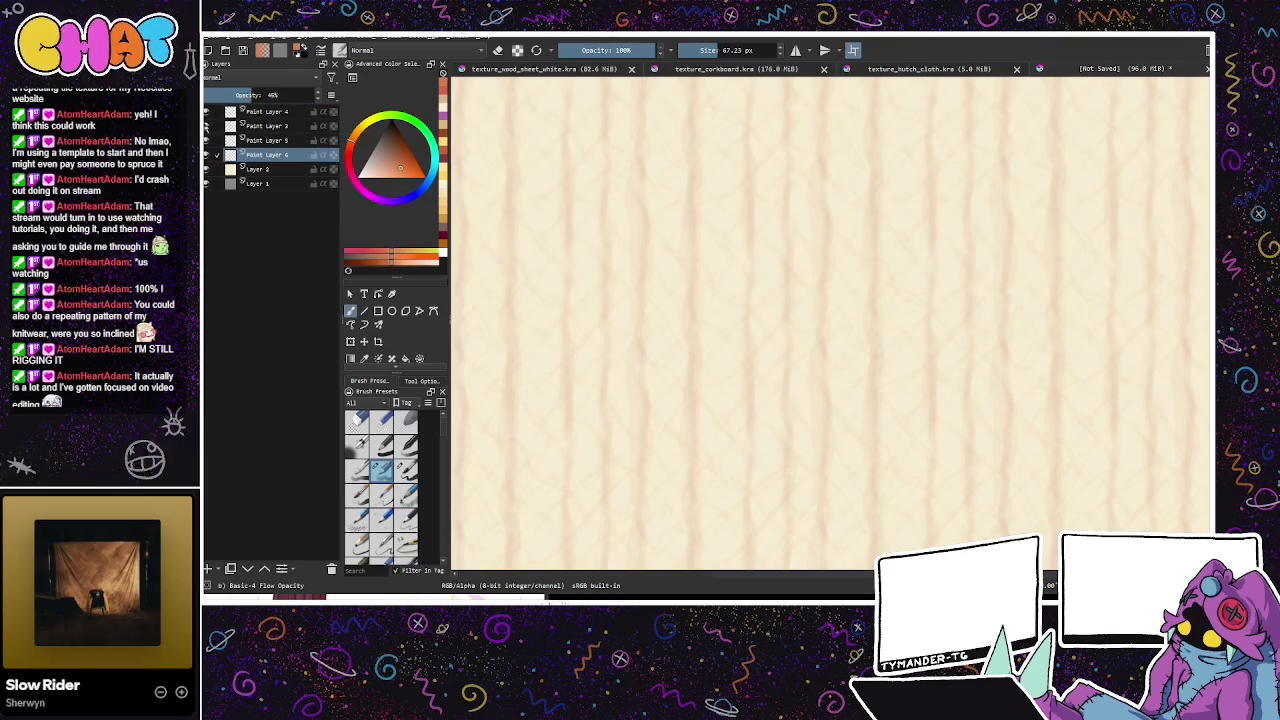
pyautogui.scroll(-3, 275, 94)
# Step: Switch the paint colour to red and add Paint Layer 7 above Paint Layer 6
pyautogui.click(395, 124)
pyautogui.click(209, 567)
pyautogui.click(257, 95)
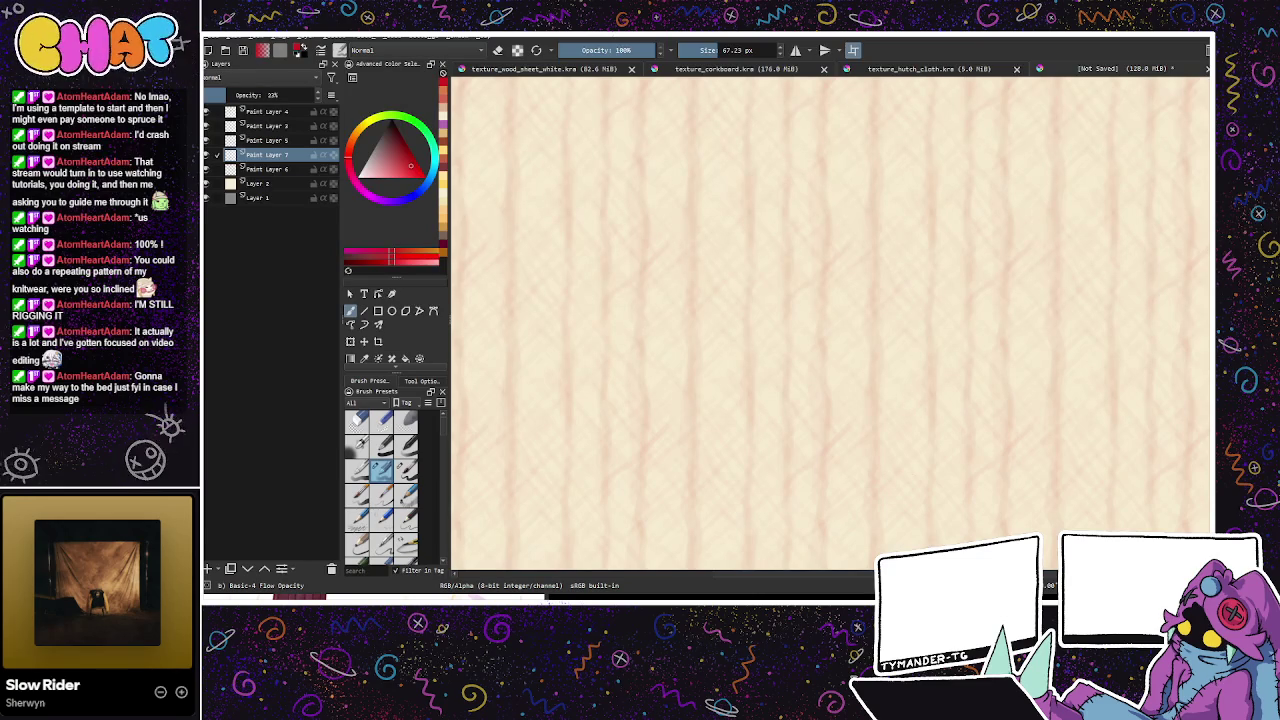
# Step: Fade Paint Layer 7 to about 17% opacity, then select Paint Layer 6
pyautogui.moveTo(963, 394); pyautogui.dragTo(873, 440)
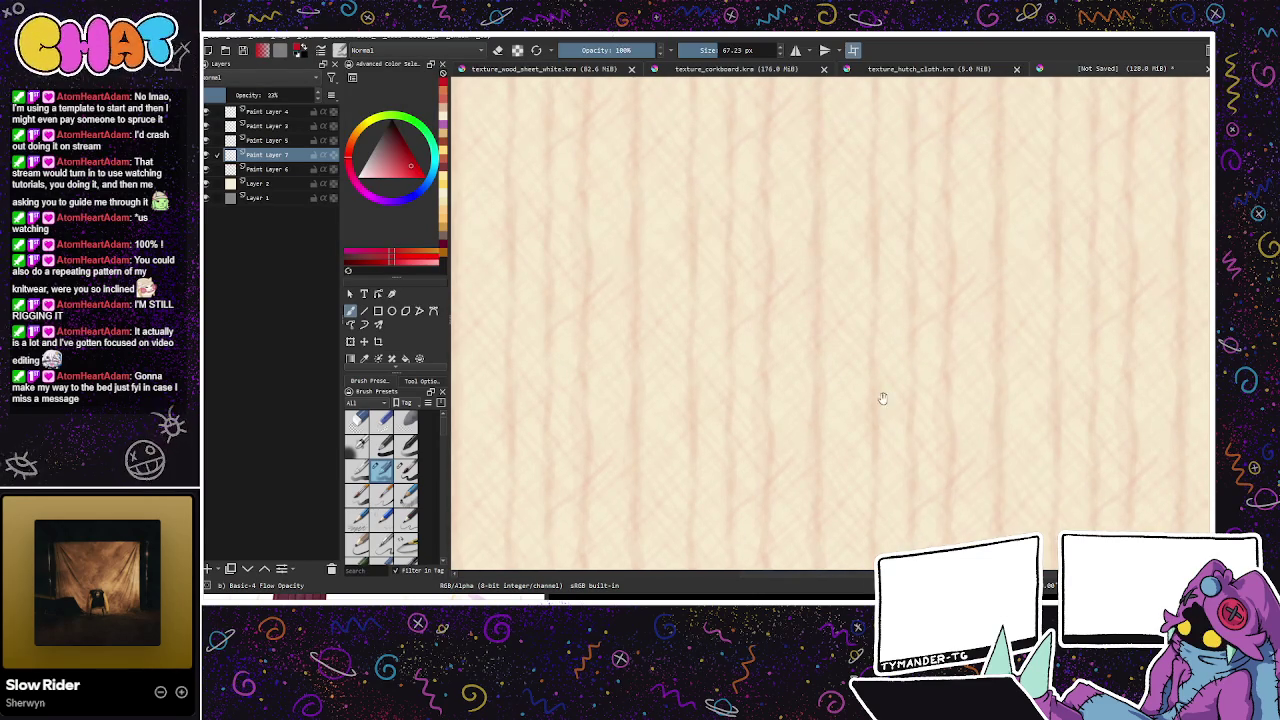
pyautogui.moveTo(883, 389); pyautogui.dragTo(862, 371)
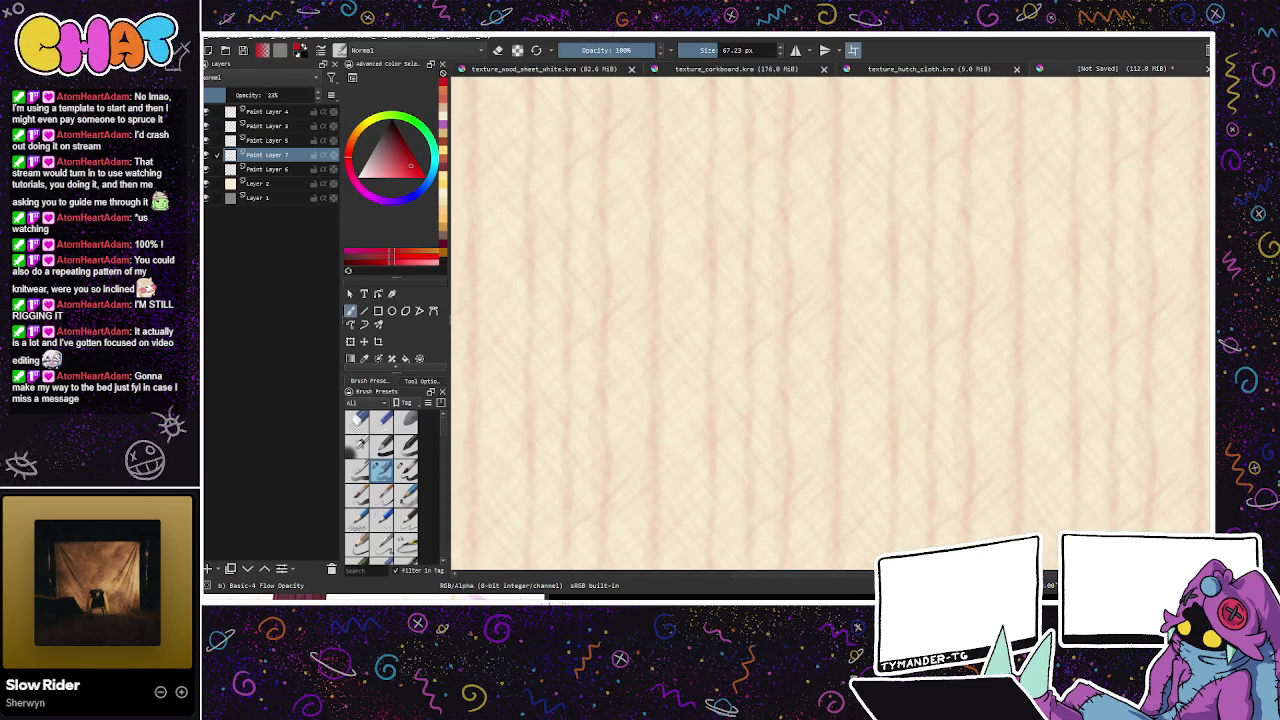
pyautogui.moveTo(863, 494); pyautogui.dragTo(908, 463)
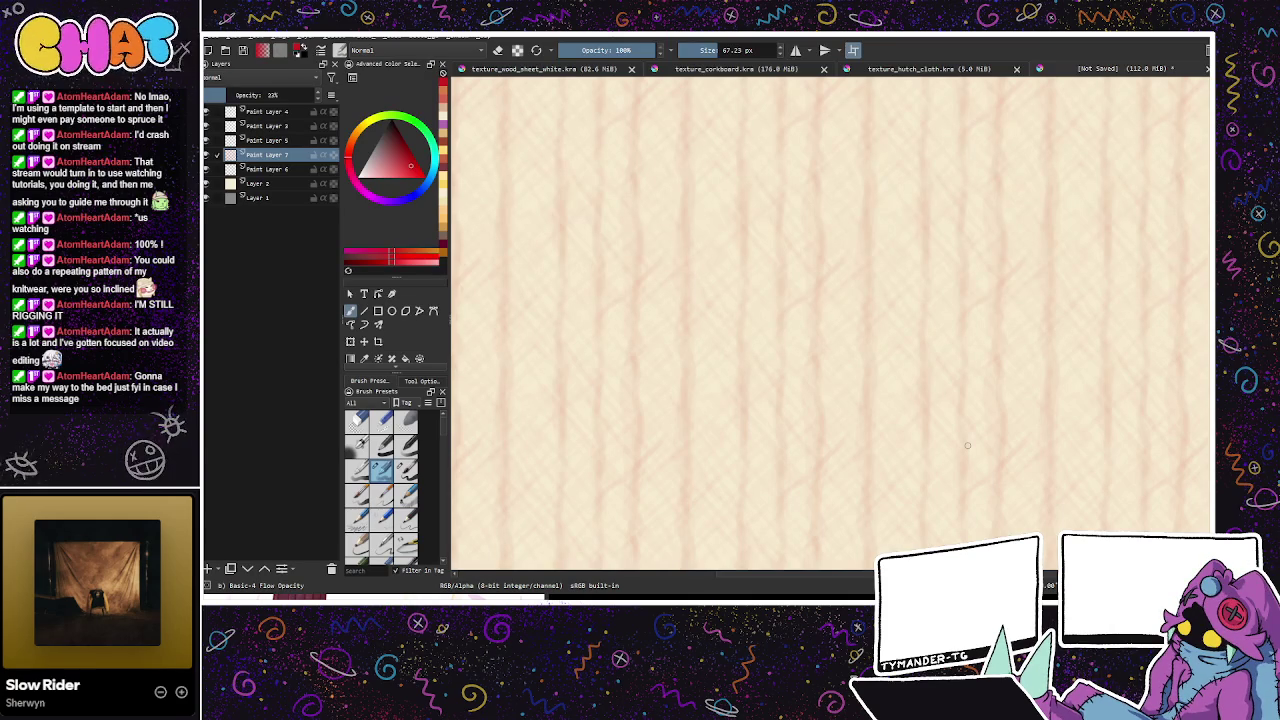
pyautogui.moveTo(224, 95); pyautogui.dragTo(214, 94)
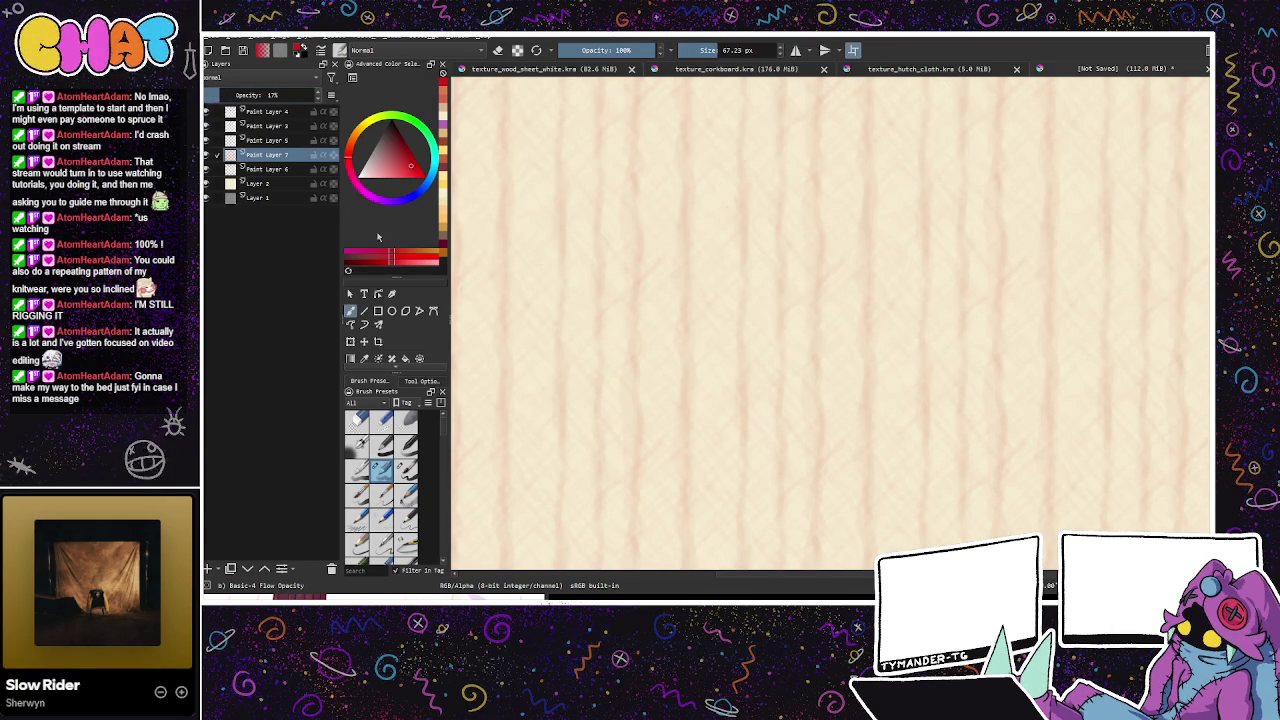
pyautogui.click(266, 169)
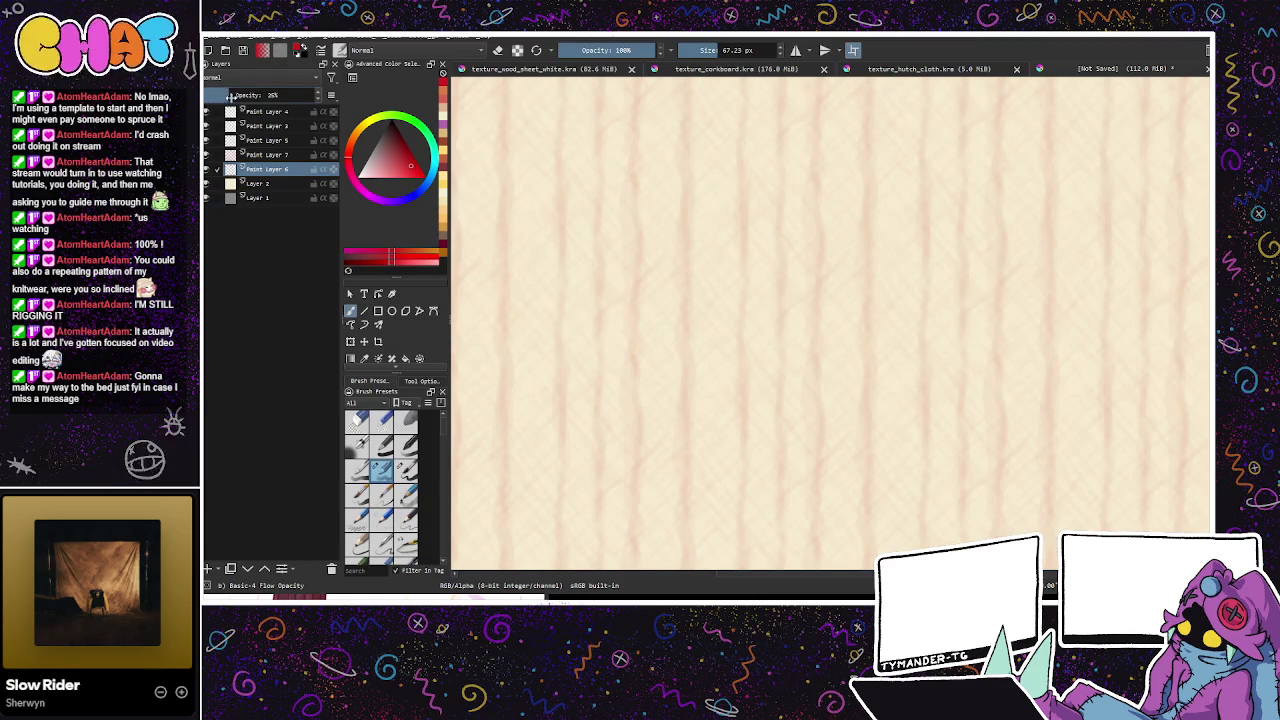
# Step: Lower Paint Layer 6's opacity to 13%, keeping its name unchanged
pyautogui.moveTo(909, 437)
pyautogui.mouseDown()
pyautogui.moveTo(920, 420)
pyautogui.moveTo(871, 357)
pyautogui.moveTo(895, 358)
pyautogui.mouseUp()
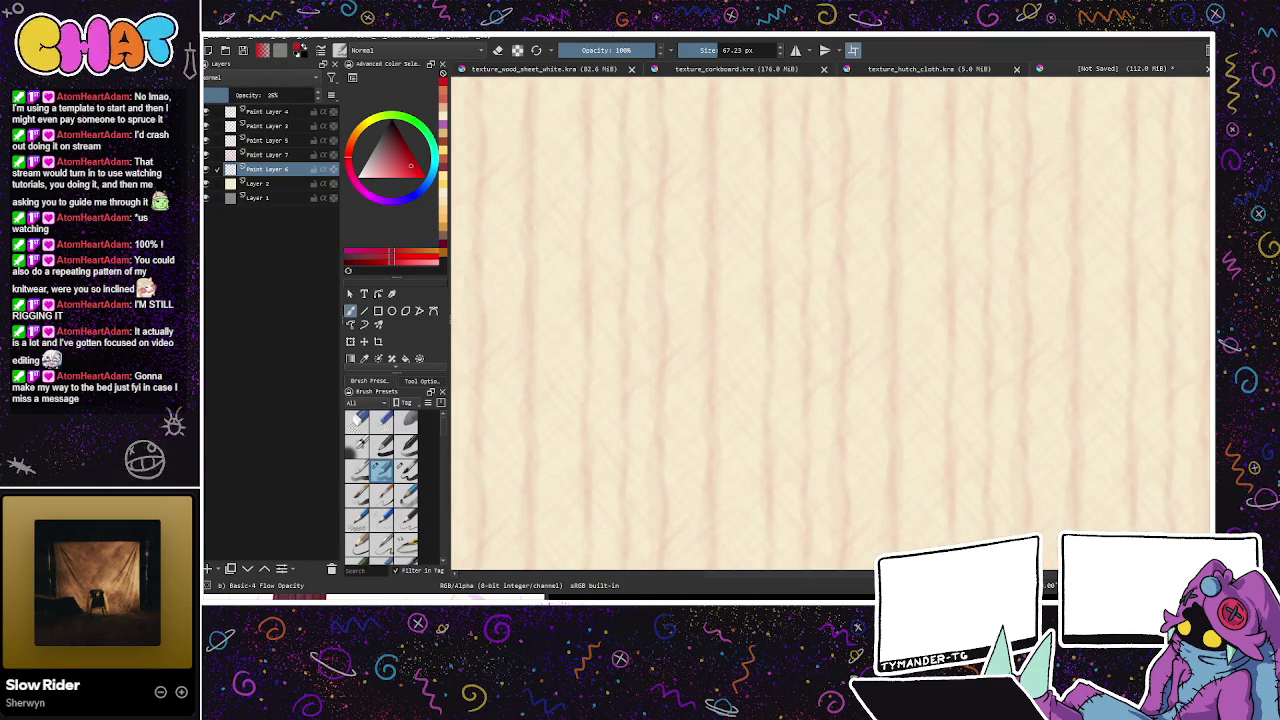
pyautogui.moveTo(218, 100); pyautogui.dragTo(212, 97)
pyautogui.doubleClick(260, 169)
pyautogui.press('Return')
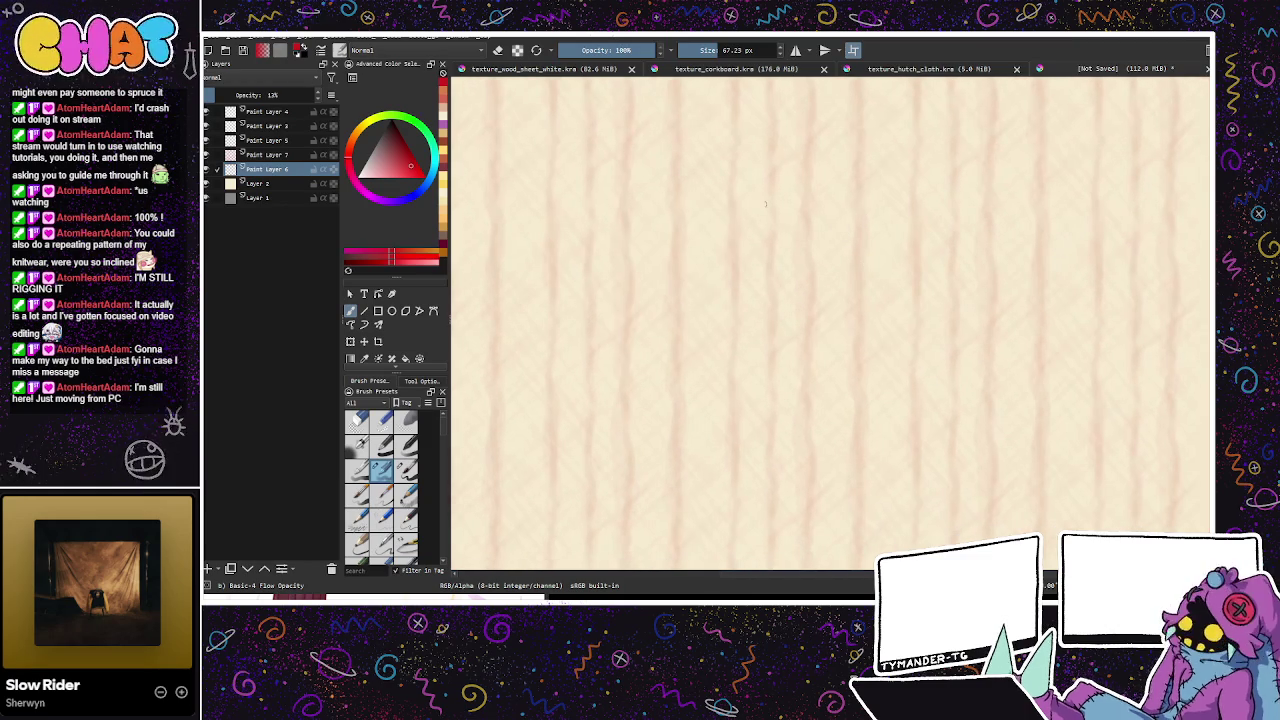
# Step: Hide and re-show Paint Layer 7 to compare the crosshatch effect
pyautogui.moveTo(994, 401); pyautogui.dragTo(903, 466)
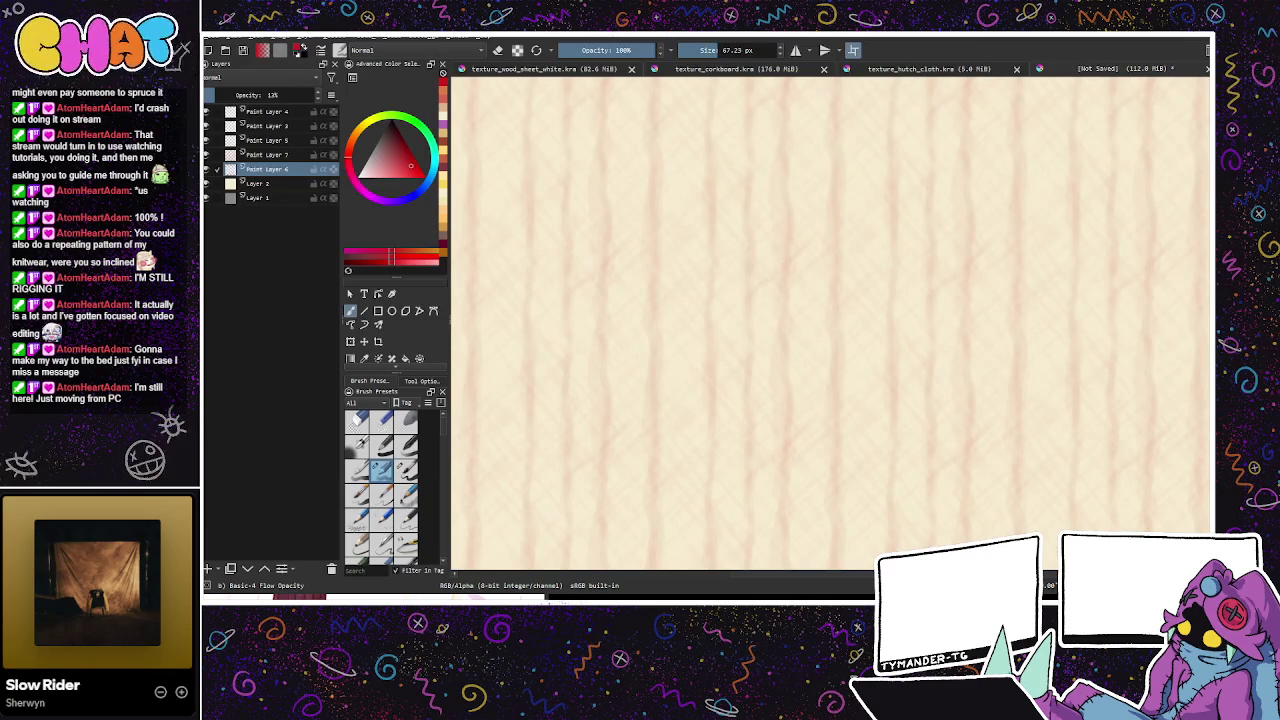
pyautogui.click(207, 155)
pyautogui.click(266, 155)
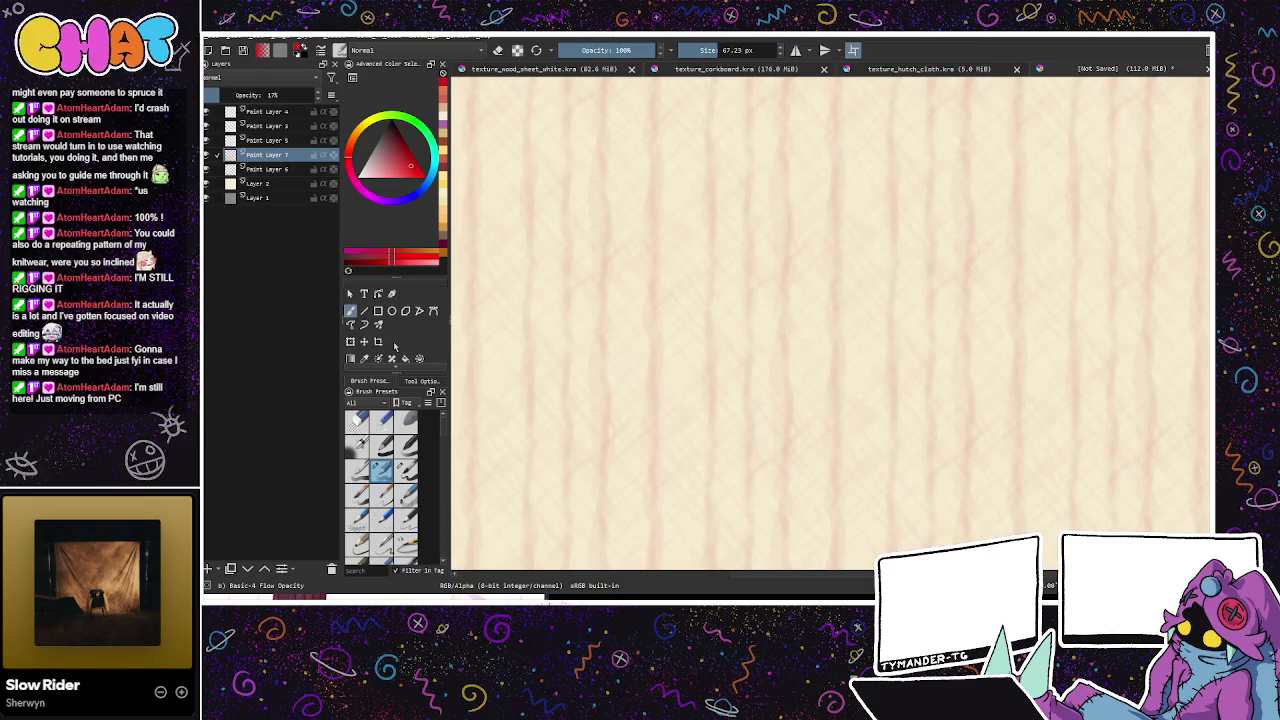
# Step: Toggle between eraser and soft brush, pick a brighter yellow-orange, then undo the last stroke
pyautogui.click(357, 420)
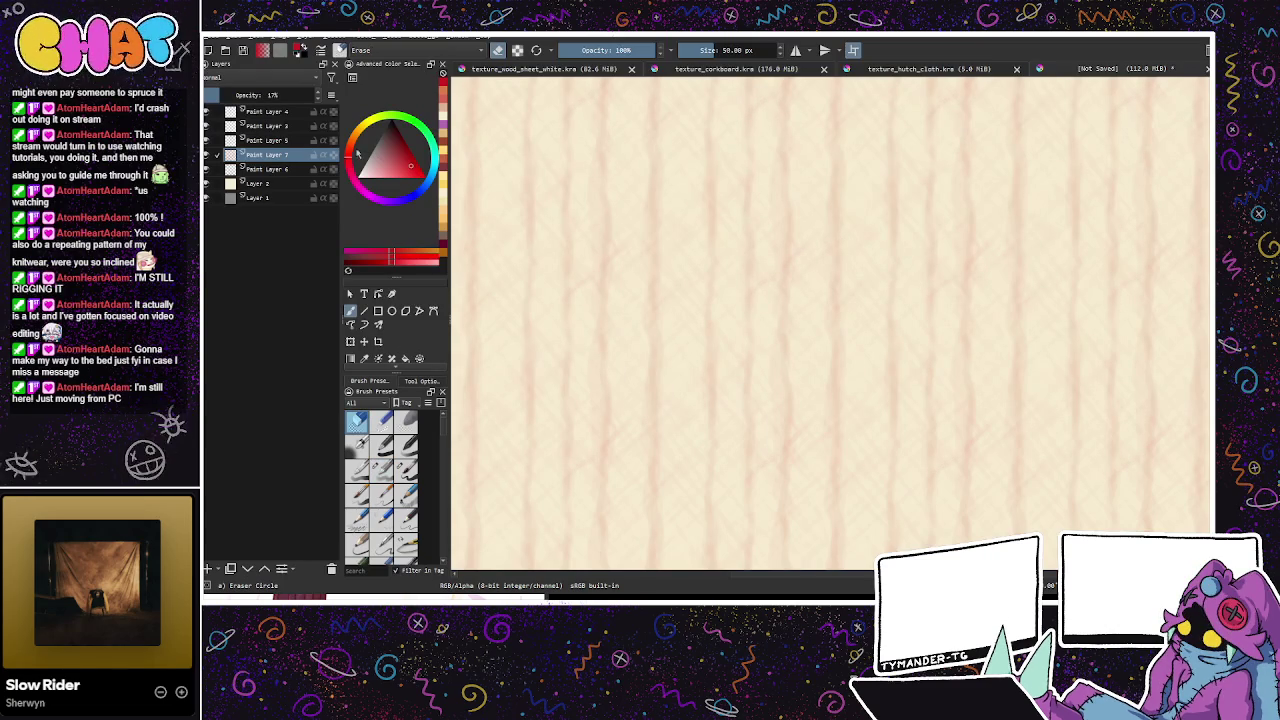
pyautogui.click(381, 470)
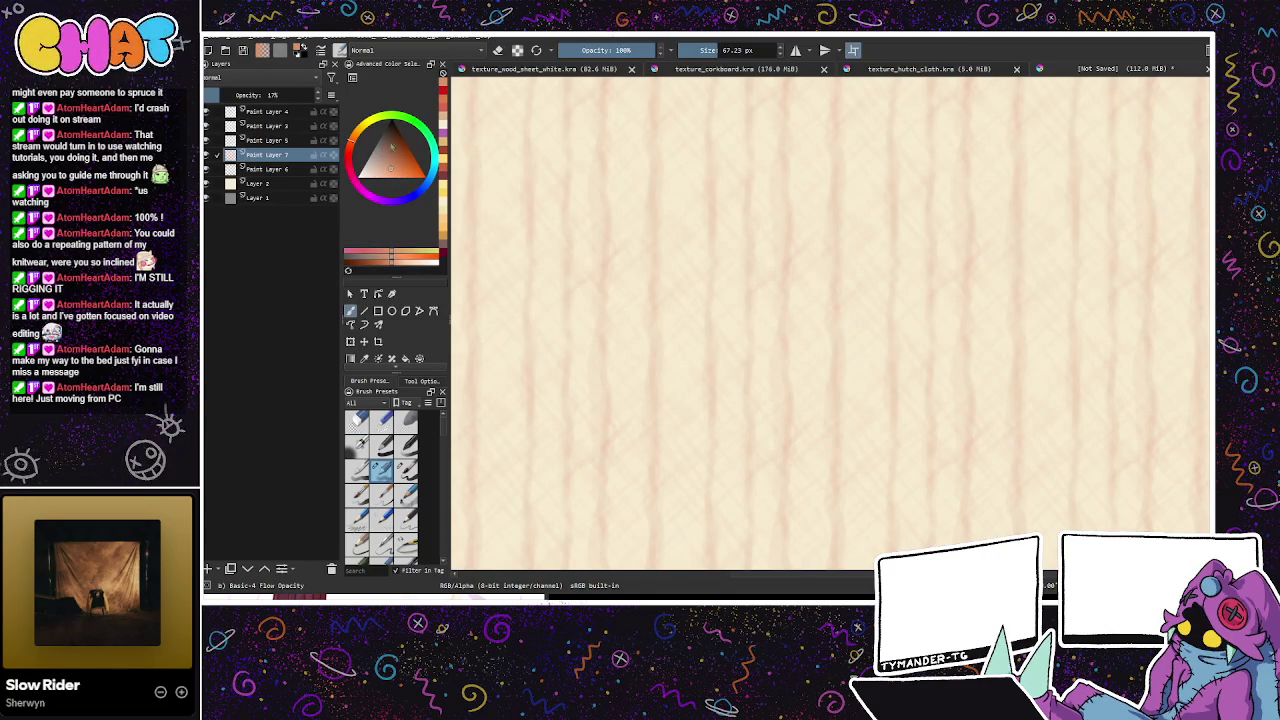
pyautogui.click(381, 172)
pyautogui.click(379, 120)
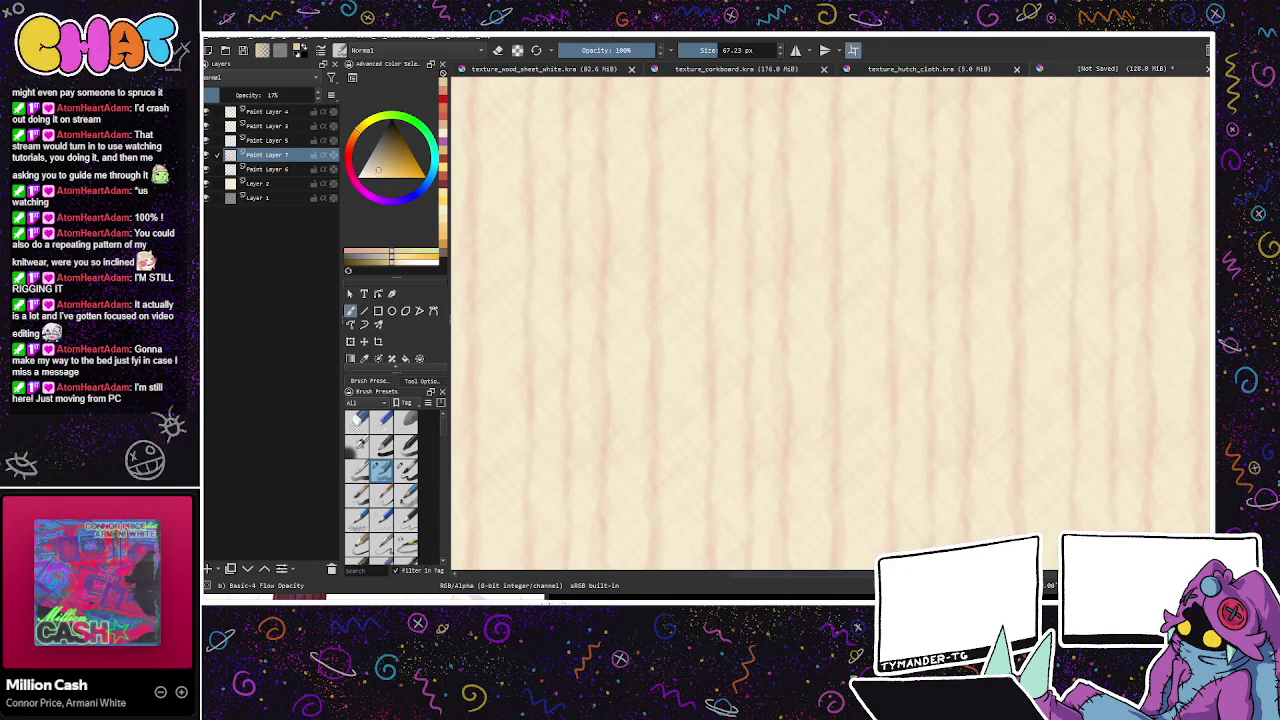
pyautogui.hotkey('ctrl', 'z')
pyautogui.hotkey('ctrl', 'z')
pyautogui.hotkey('ctrl', 'z')
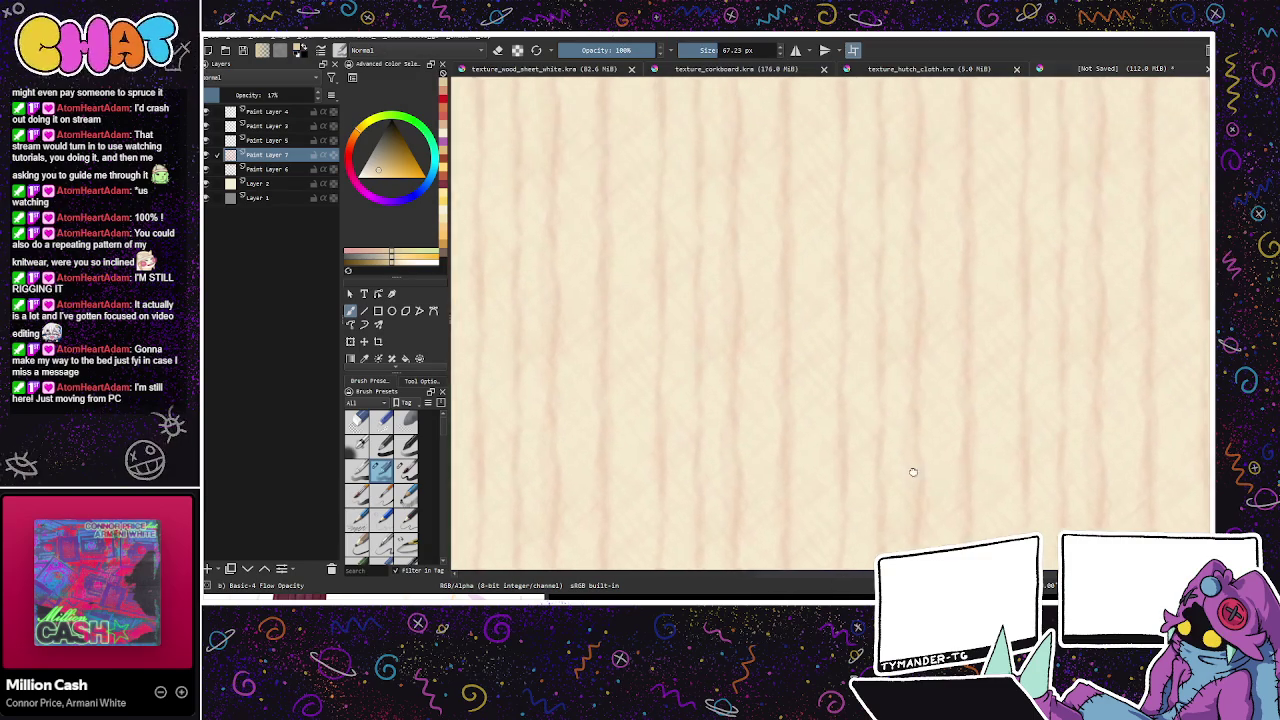
# Step: Select Paint Layer 3 and set its opacity to about 73%
pyautogui.click(268, 126)
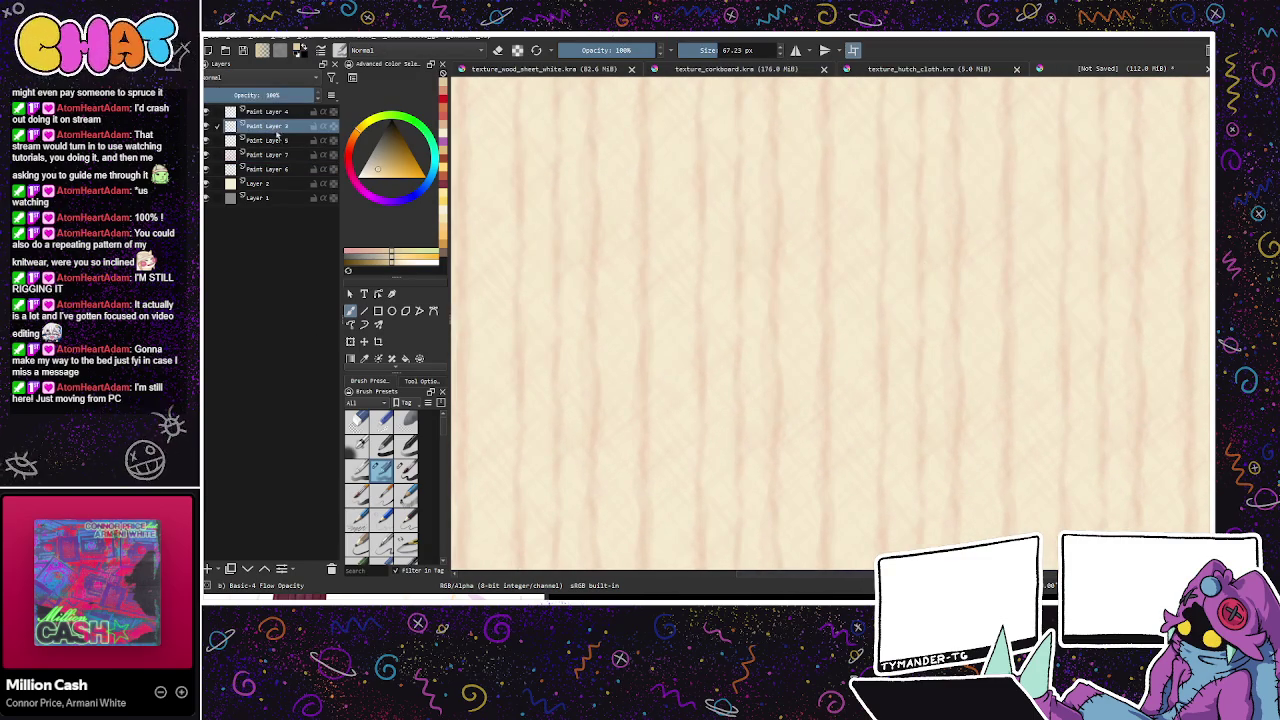
pyautogui.click(272, 95)
pyautogui.write('25')
pyautogui.press('Return')
pyautogui.moveTo(273, 95); pyautogui.dragTo(284, 94)
pyautogui.moveTo(958, 487); pyautogui.dragTo(857, 286)
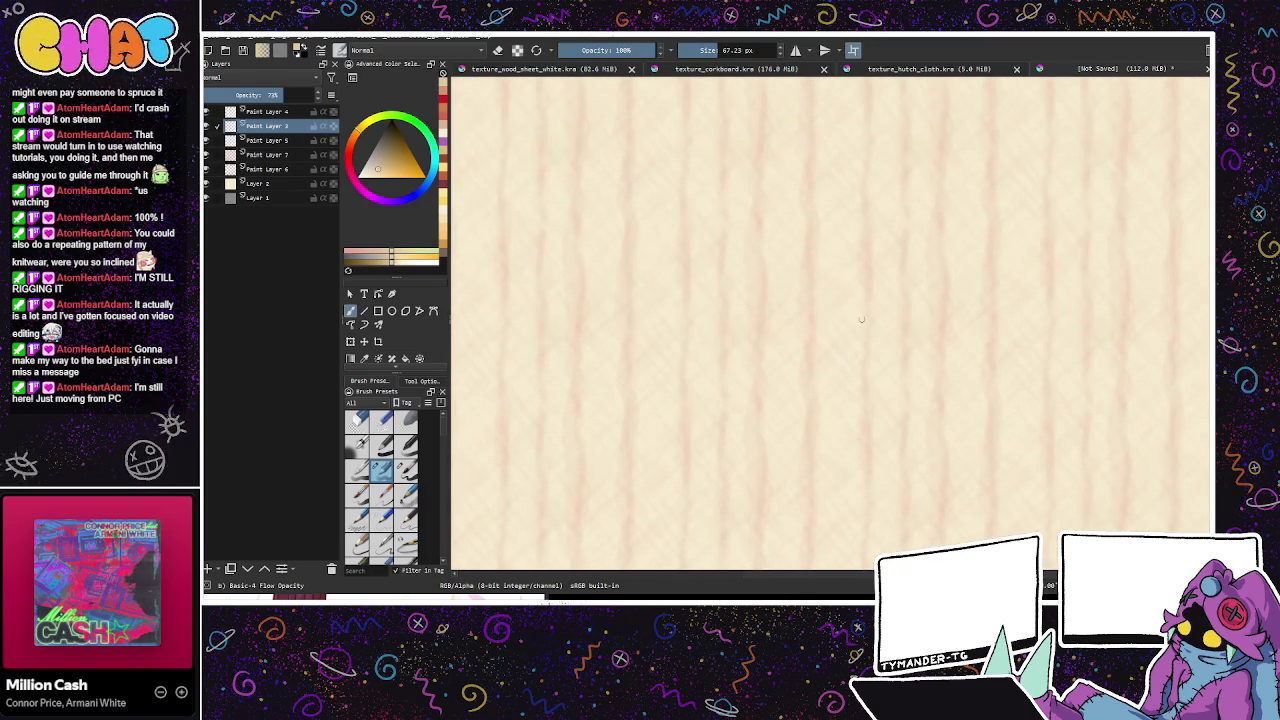
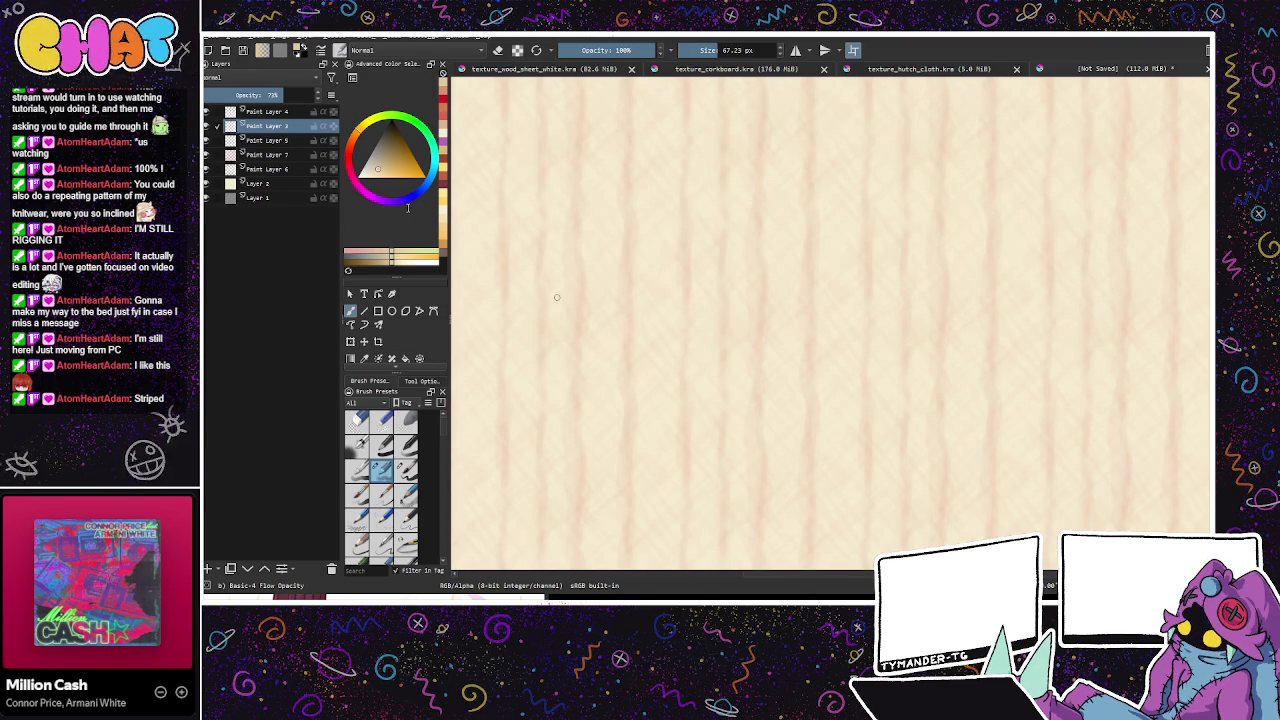
# Step: Save and export the knitwear texture, then export it again with Paint Layers 4 and 5 hidden
pyautogui.hotkey('ctrl', 's')
pyautogui.hotkey('ctrl', 'shift', 'e')
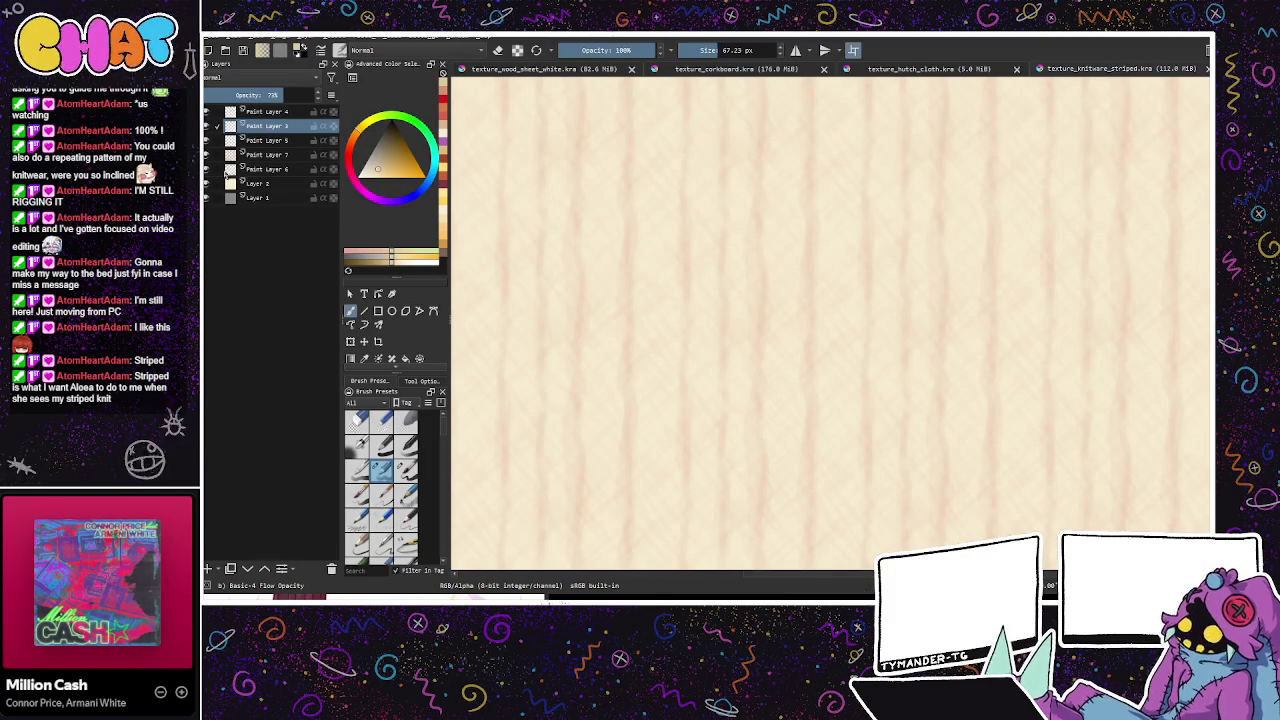
pyautogui.click(207, 112)
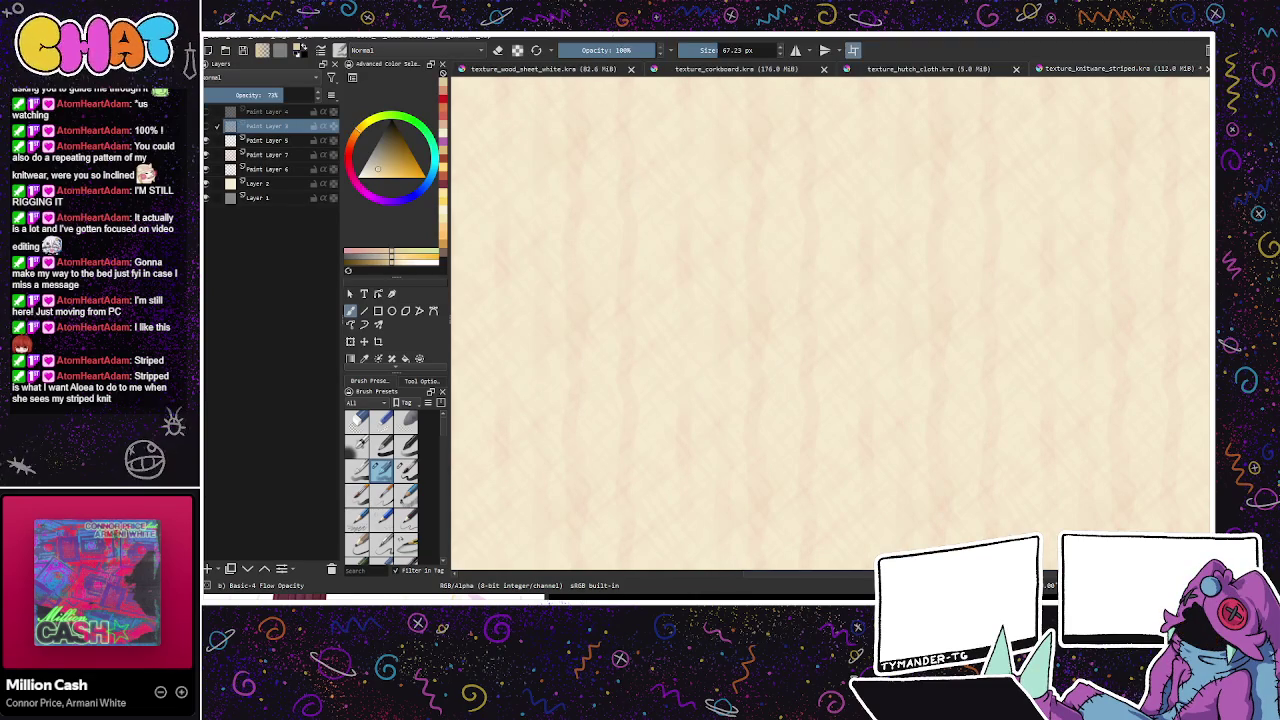
pyautogui.click(207, 140)
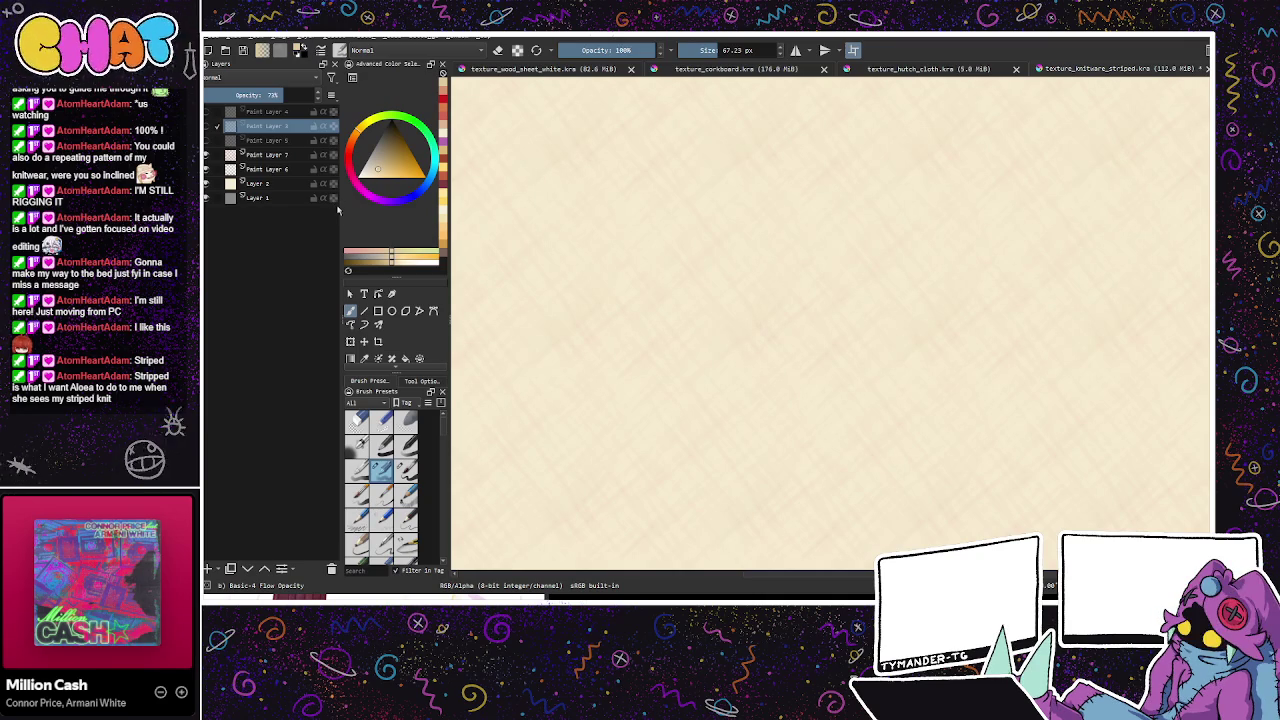
pyautogui.hotkey('ctrl', 'shift', 'e')
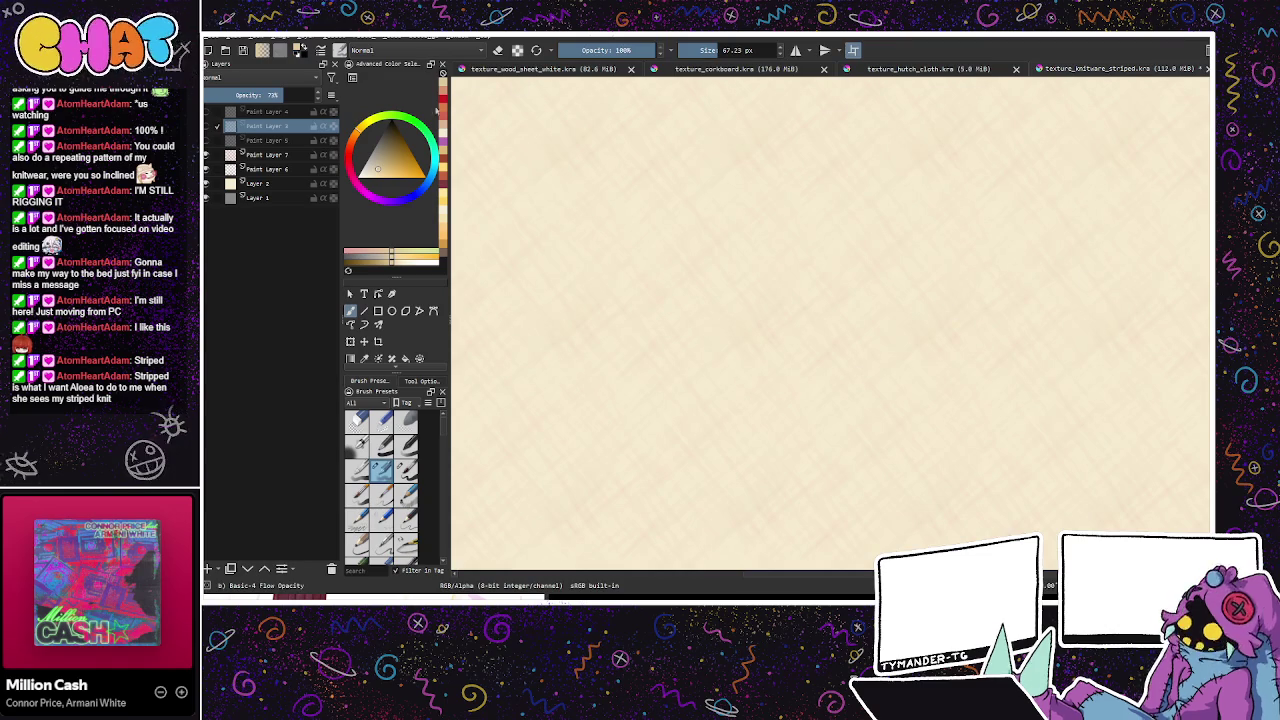
# Step: Make Paint Layers 4 and 5 visible again, save the knitwear texture and close it
pyautogui.click(206, 111)
pyautogui.click(206, 140)
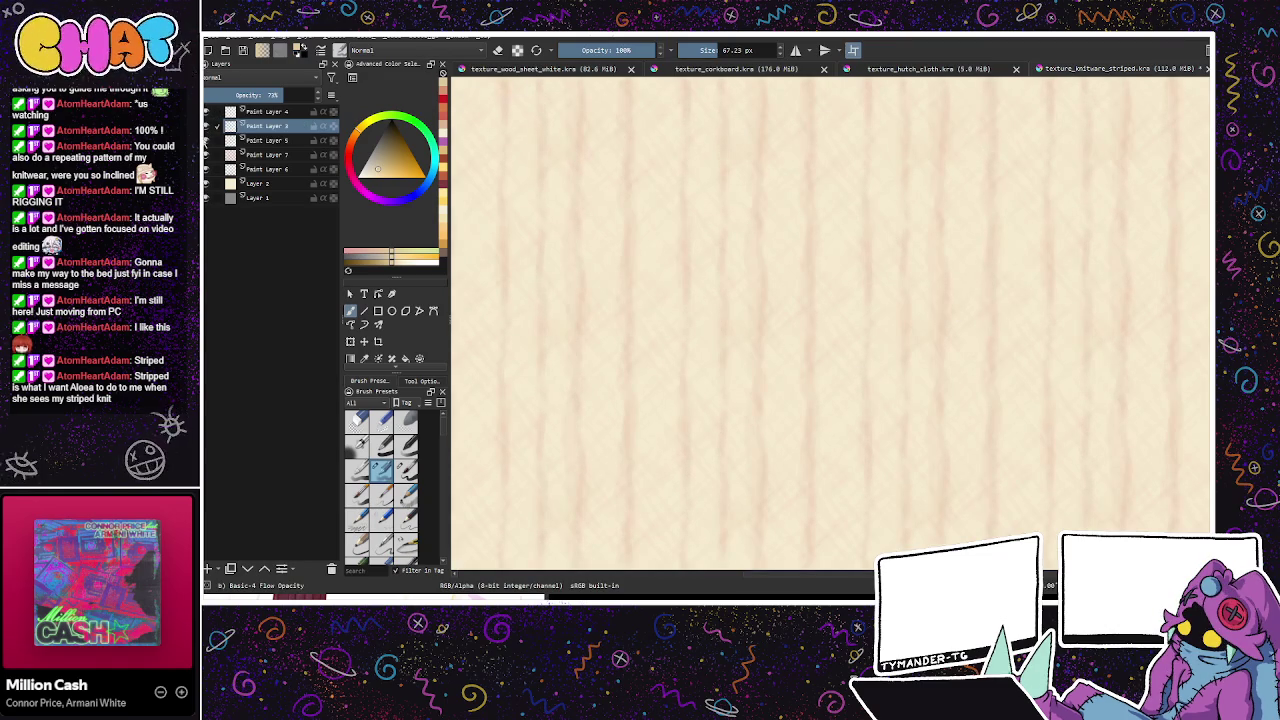
pyautogui.hotkey('ctrl', 's')
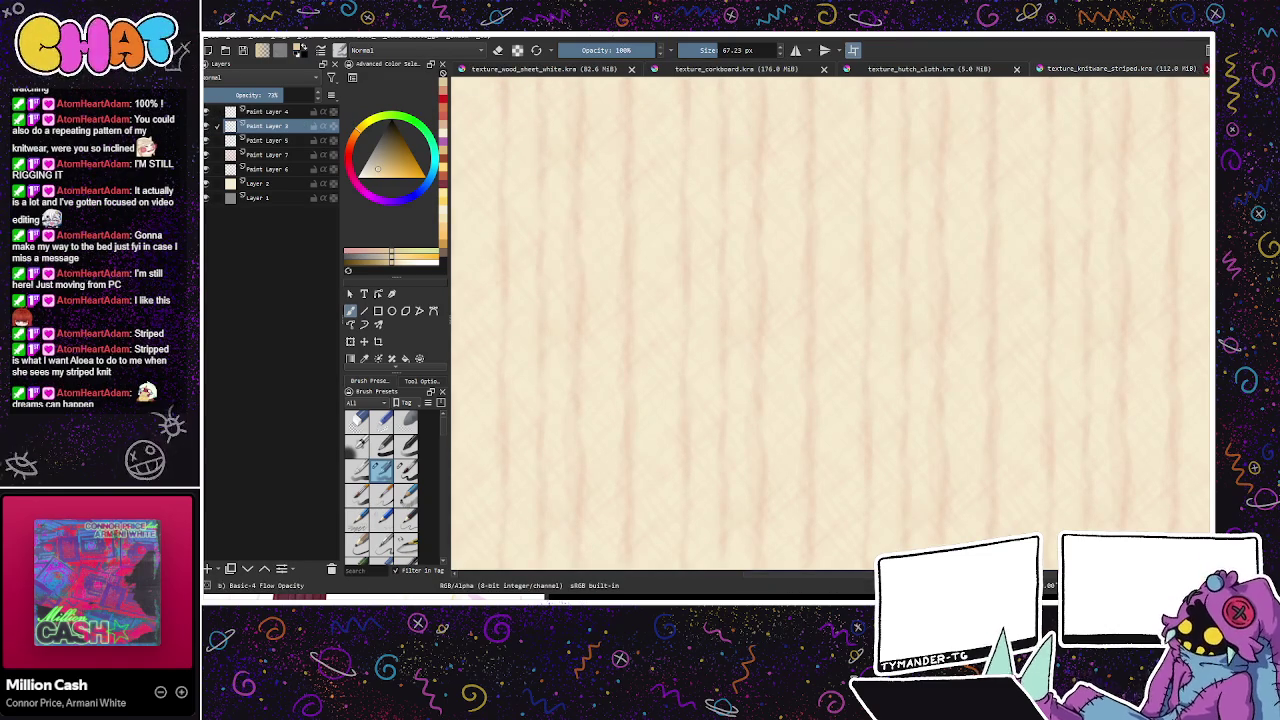
pyautogui.hotkey('ctrl', 'w')
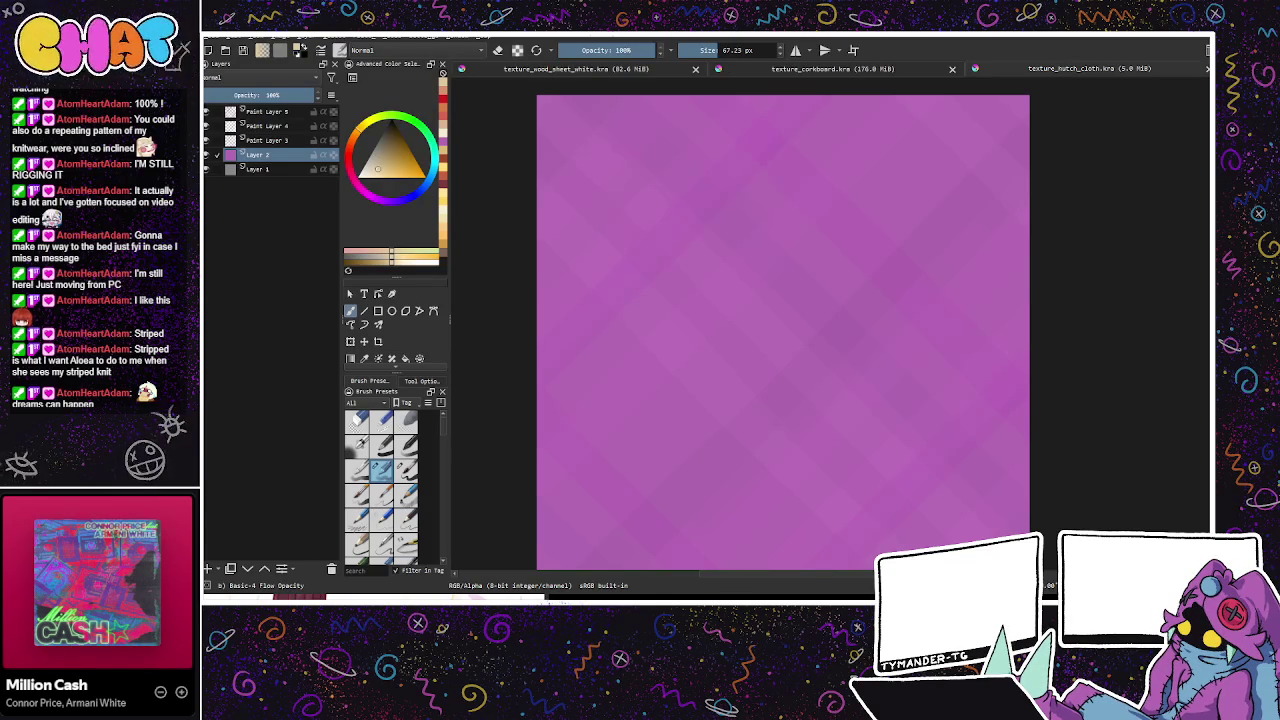
# Step: Close the hutch cloth, corkboard and wood sheet documents
pyautogui.click(476, 142)
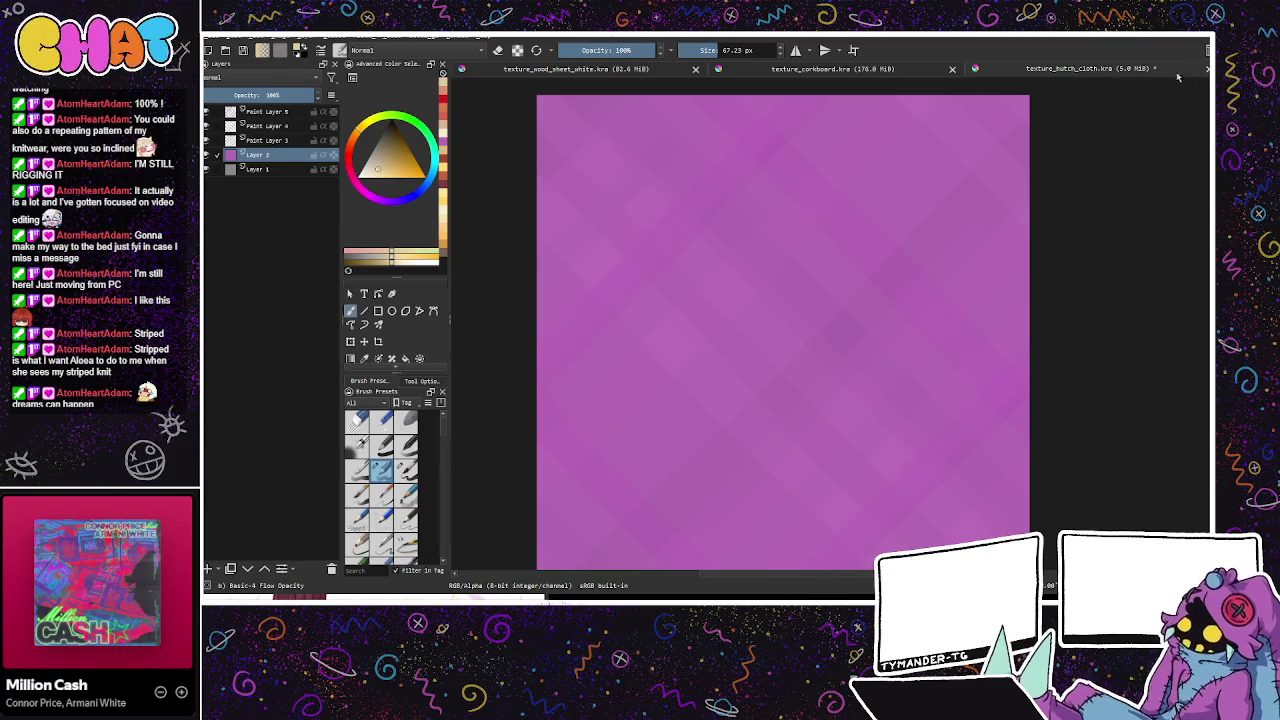
pyautogui.hotkey('ctrl', 'w')
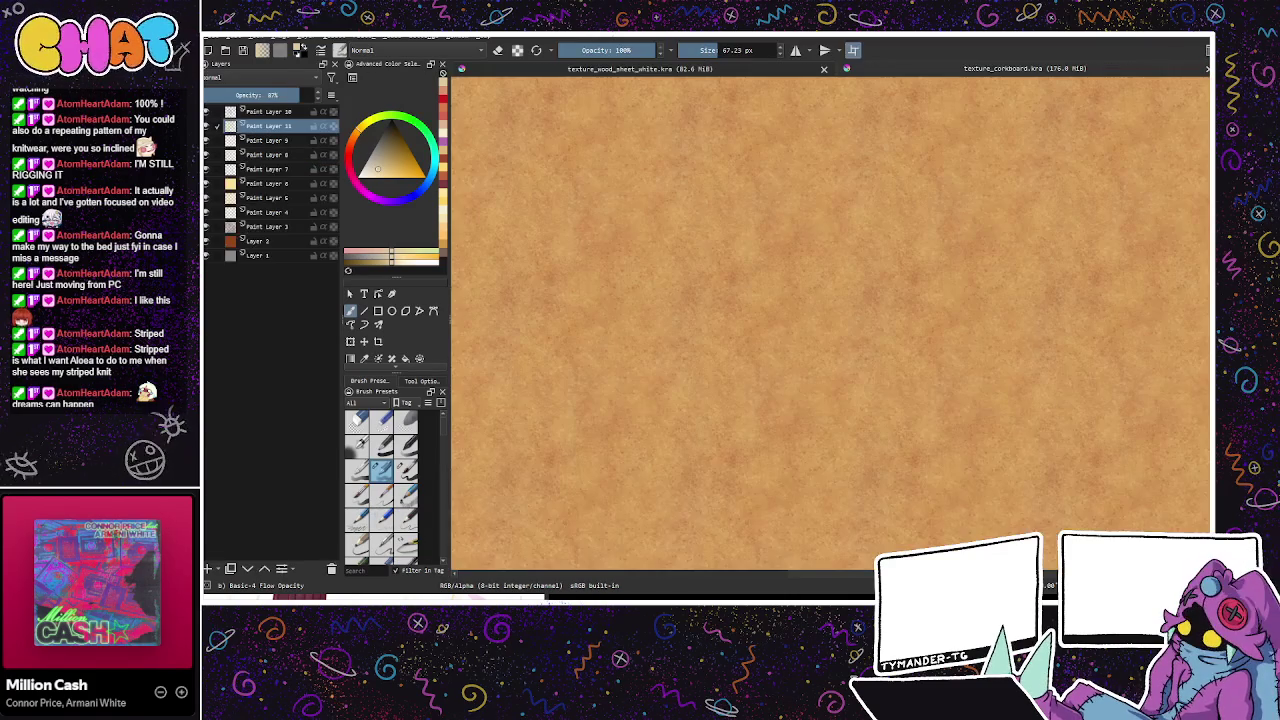
pyautogui.click(1206, 70)
pyautogui.hotkey('ctrl', 'w')
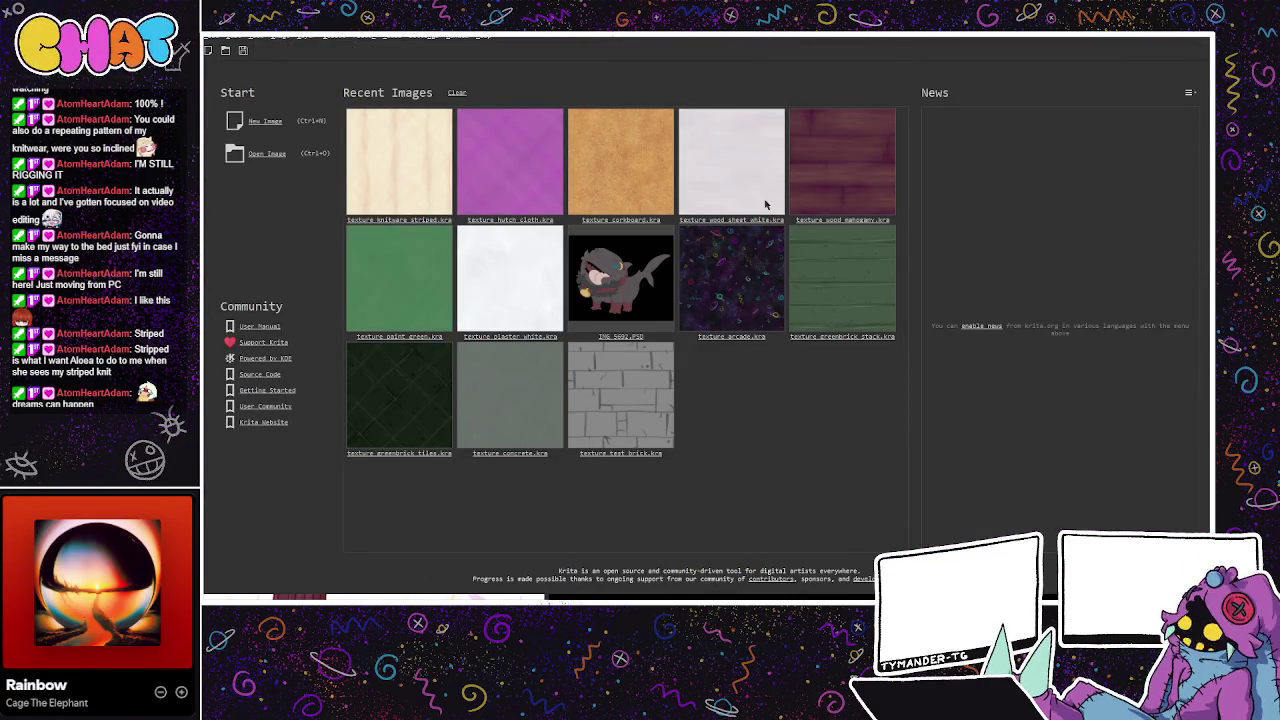
# Step: Create a new blank grey document, position the canvas view, and pick a pink hue
pyautogui.hotkey('ctrl', 'shift', 'n')
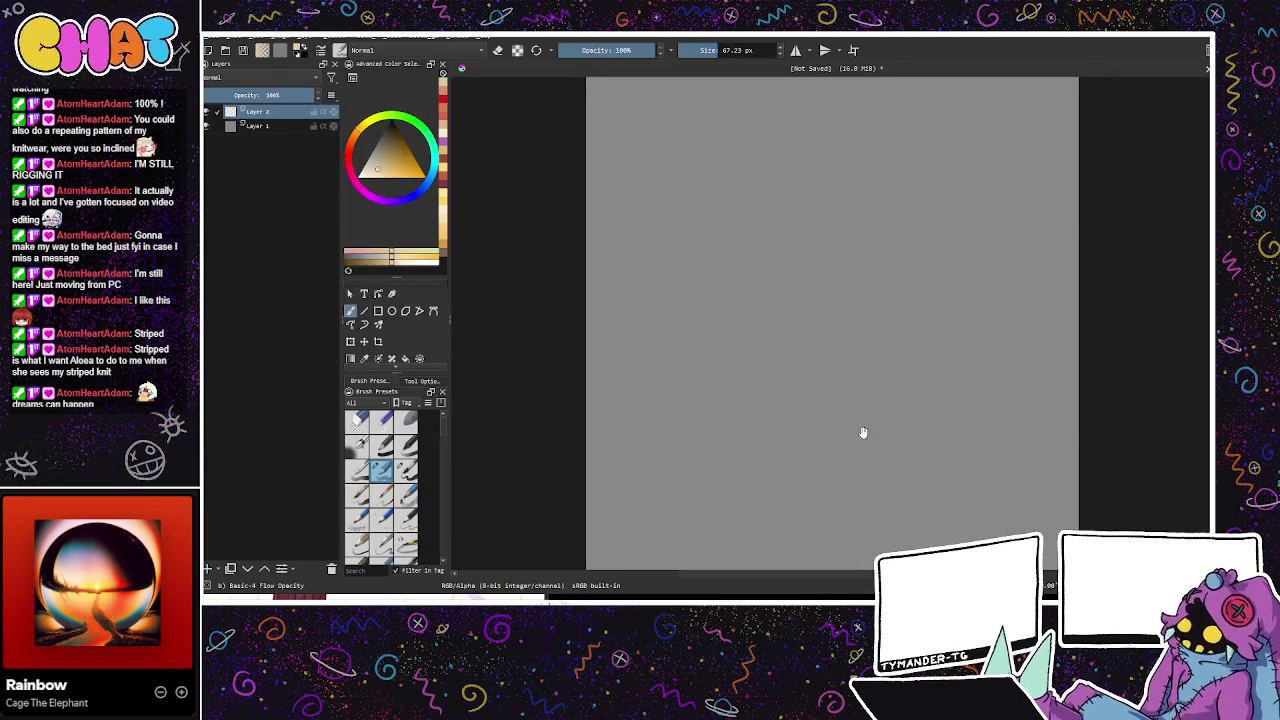
pyautogui.moveTo(918, 396); pyautogui.dragTo(478, 522)
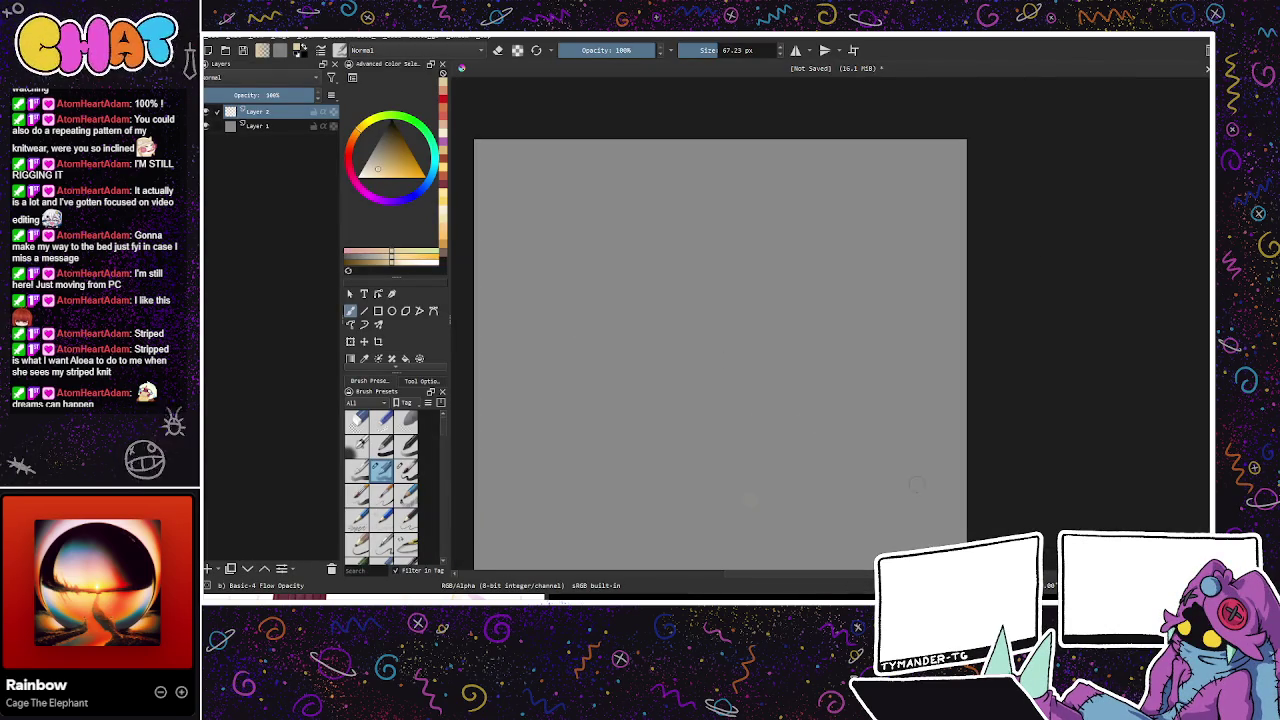
pyautogui.scroll(-1, 909, 437)
pyautogui.moveTo(901, 454); pyautogui.dragTo(920, 437)
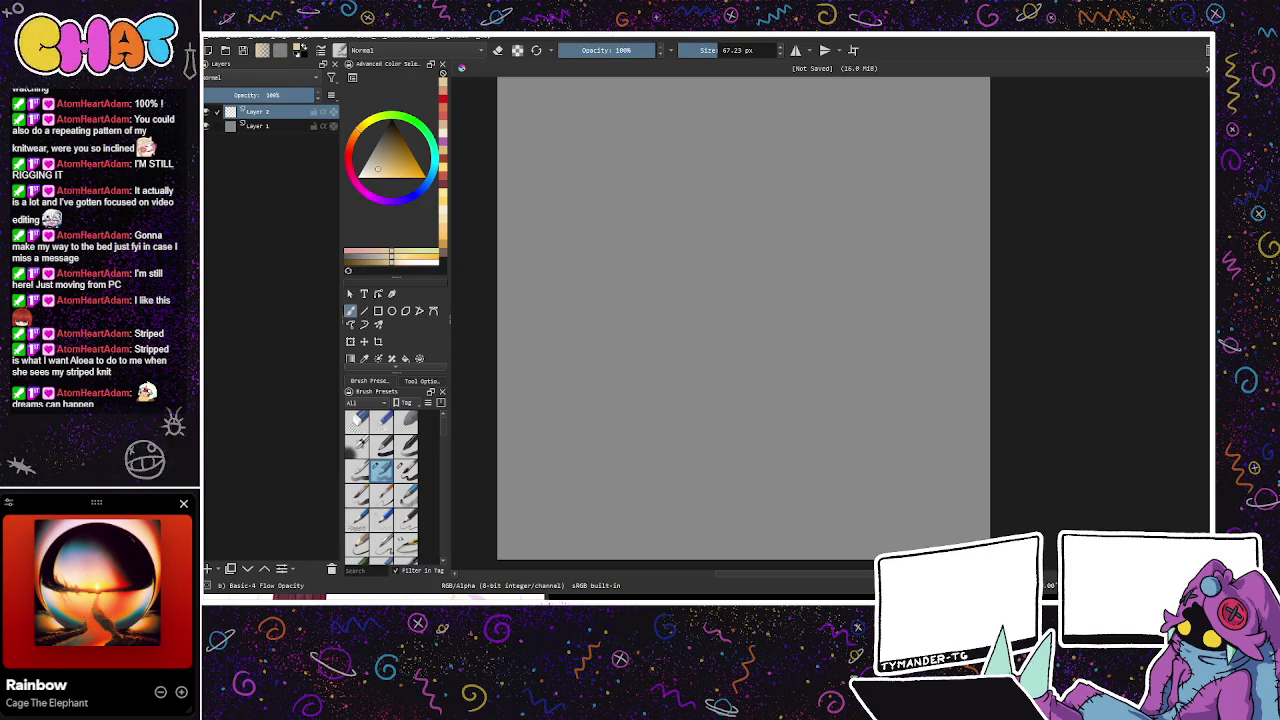
pyautogui.click(397, 138)
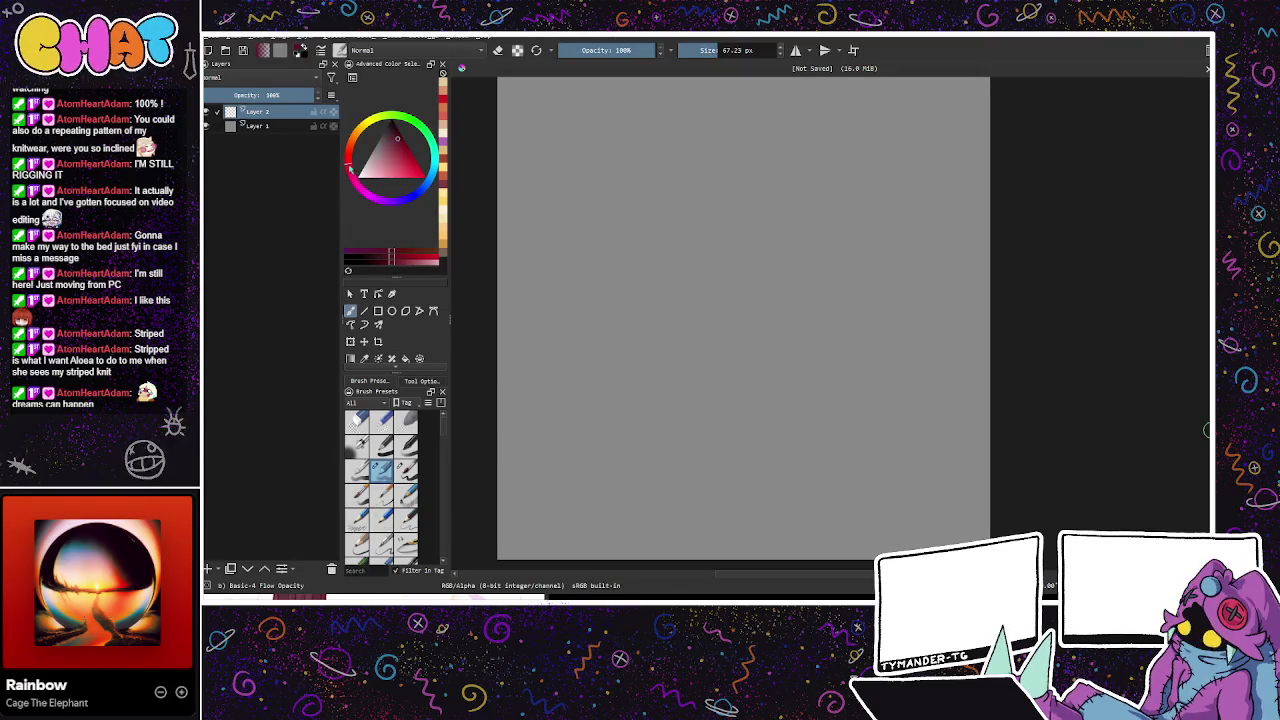
# Step: Fill the whole canvas with a dark red
pyautogui.click(393, 143)
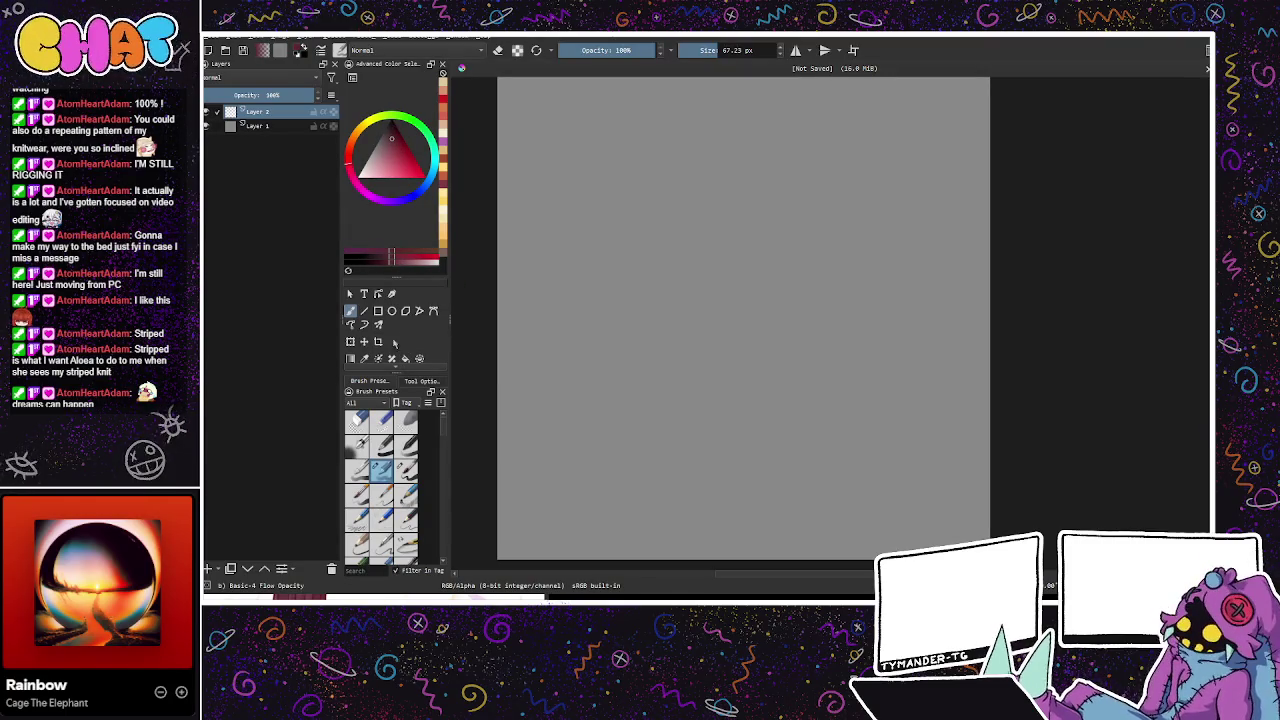
pyautogui.click(405, 358)
pyautogui.click(620, 334)
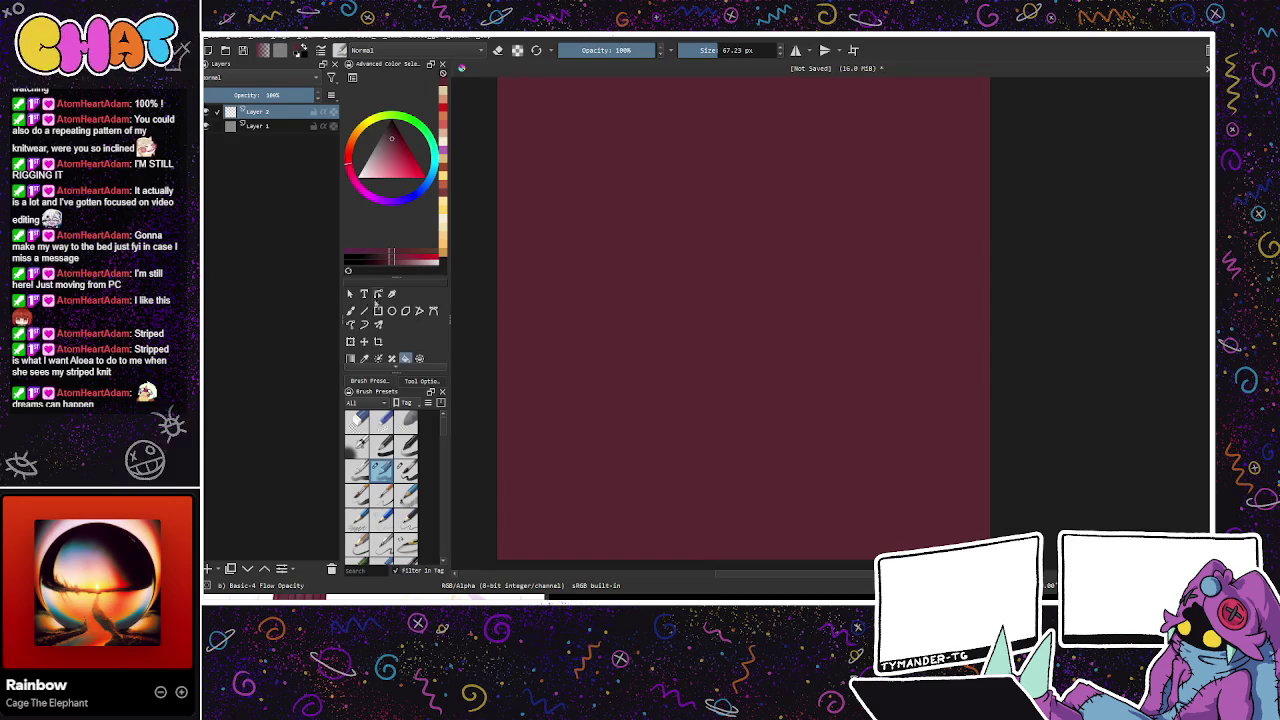
# Step: Choose a new brush preset and shade, enable wrap-around, and set the red layer to 85% opacity
pyautogui.press('b')
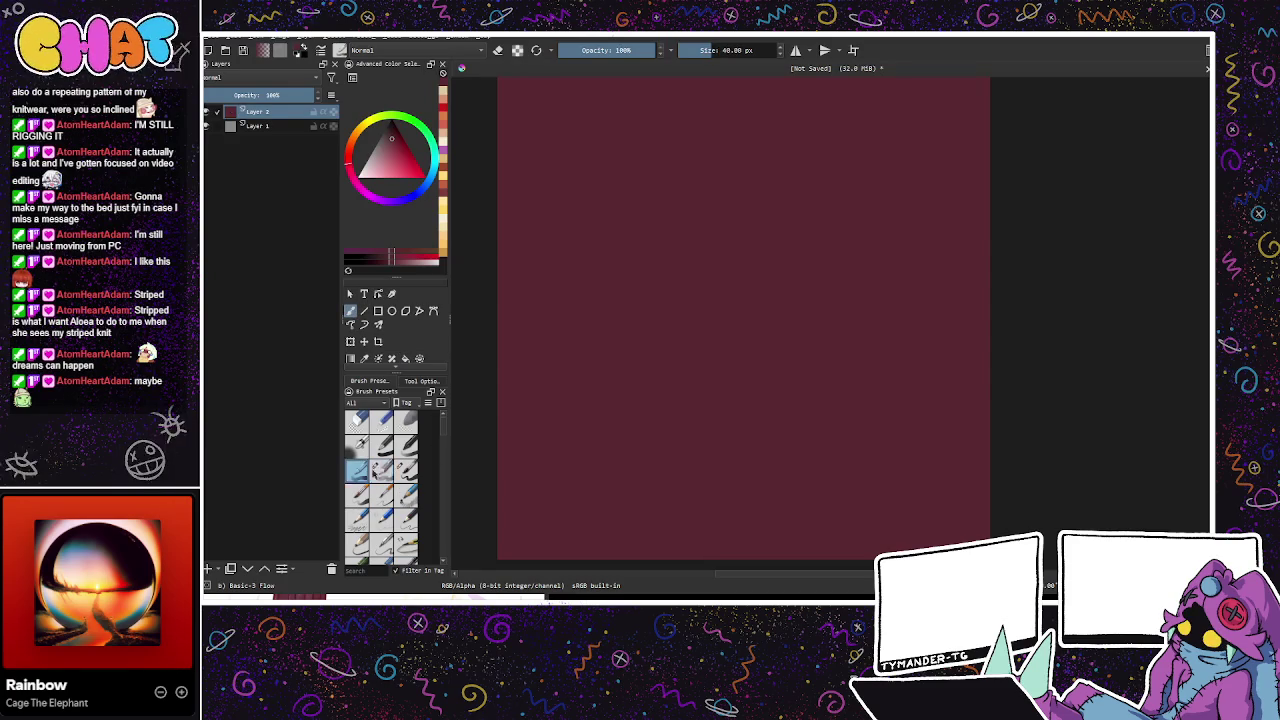
pyautogui.click(405, 470)
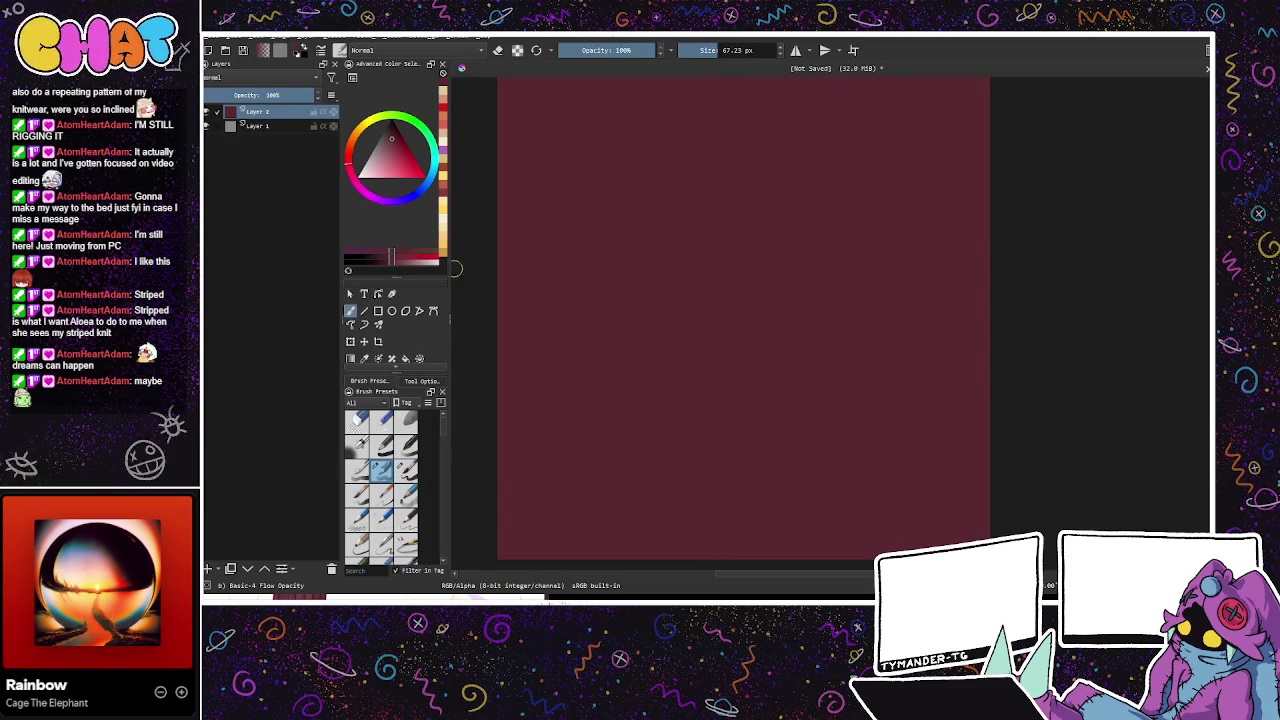
pyautogui.click(402, 148)
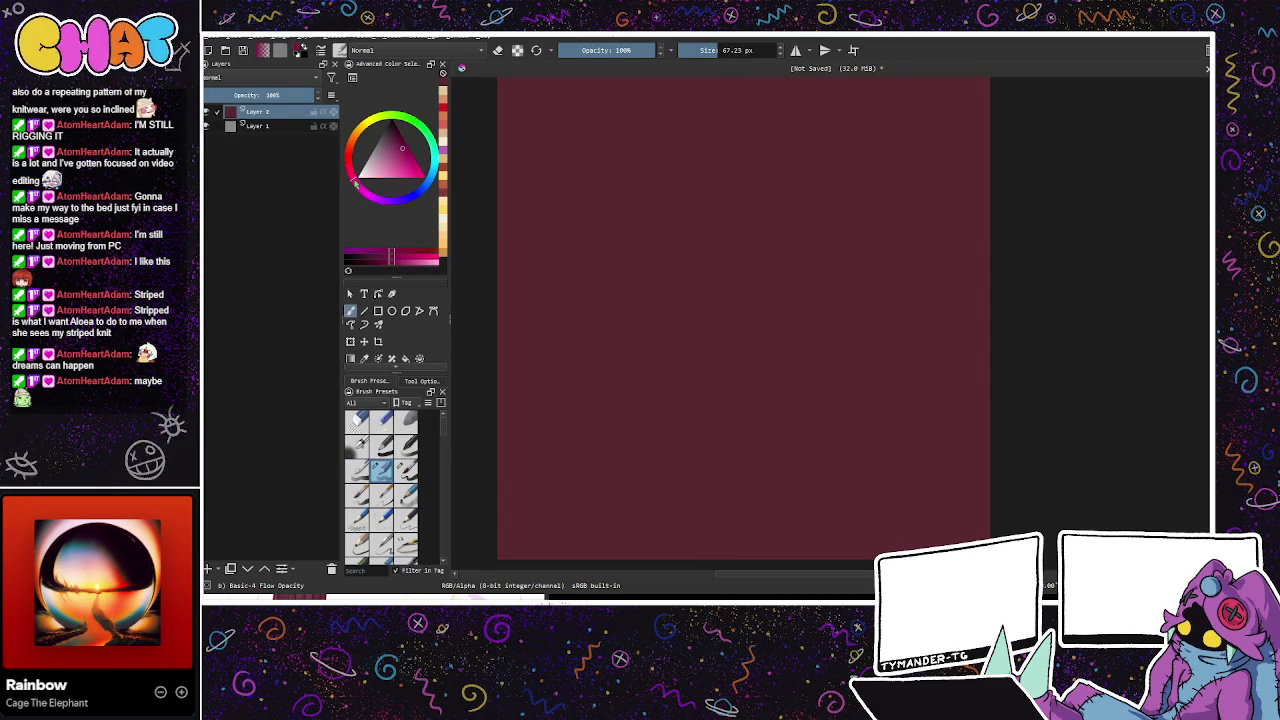
pyautogui.click(396, 133)
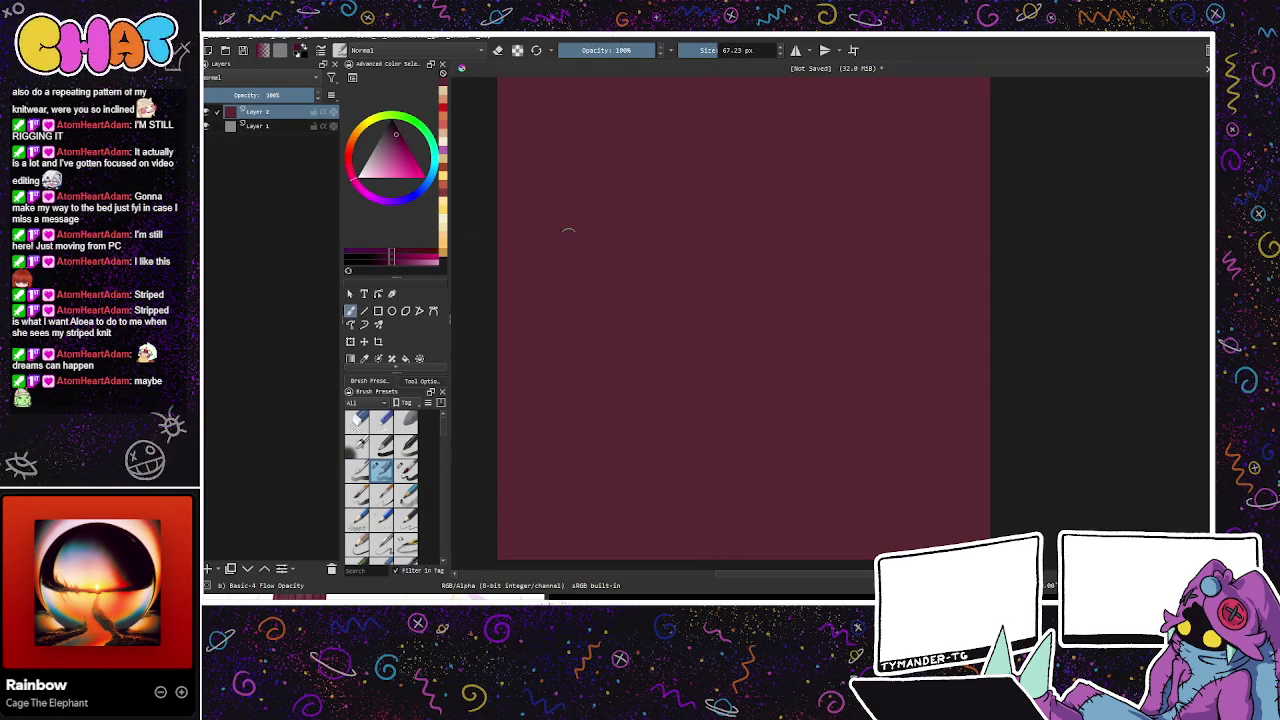
pyautogui.click(853, 50)
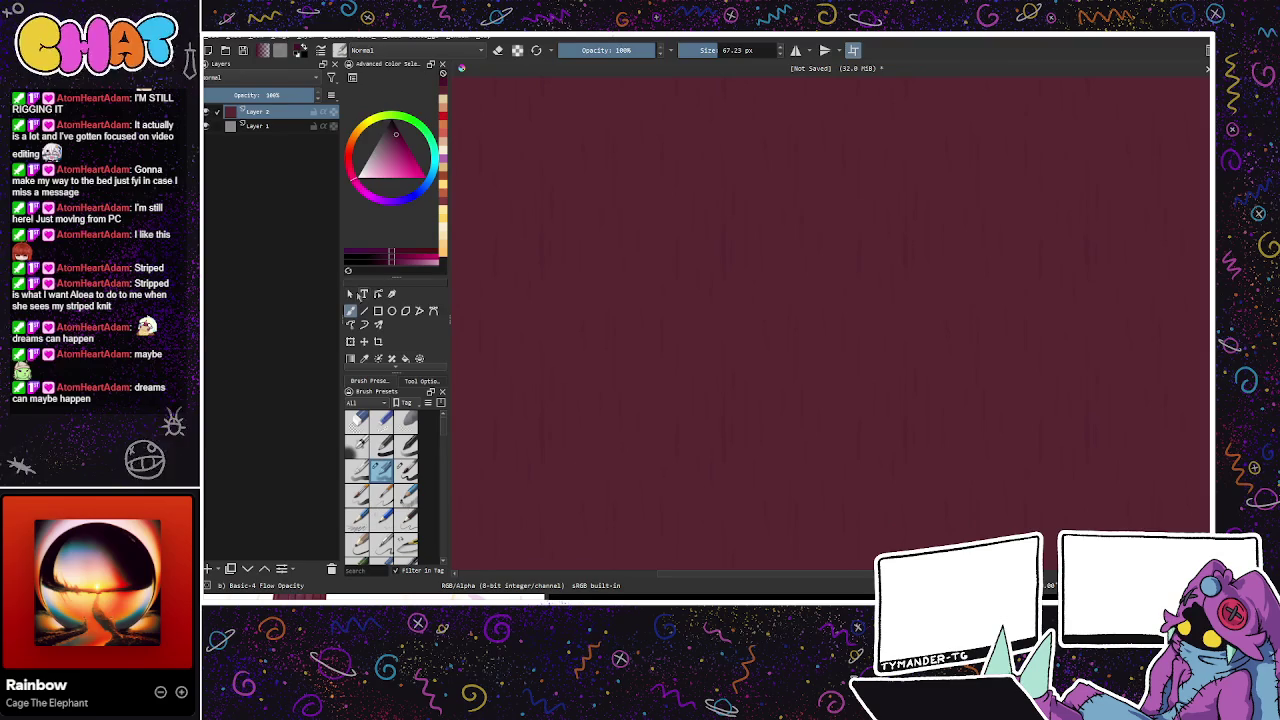
pyautogui.click(299, 96)
# Step: Sample the canvas's maroon colour and add Paint Layer 3
pyautogui.click(208, 567)
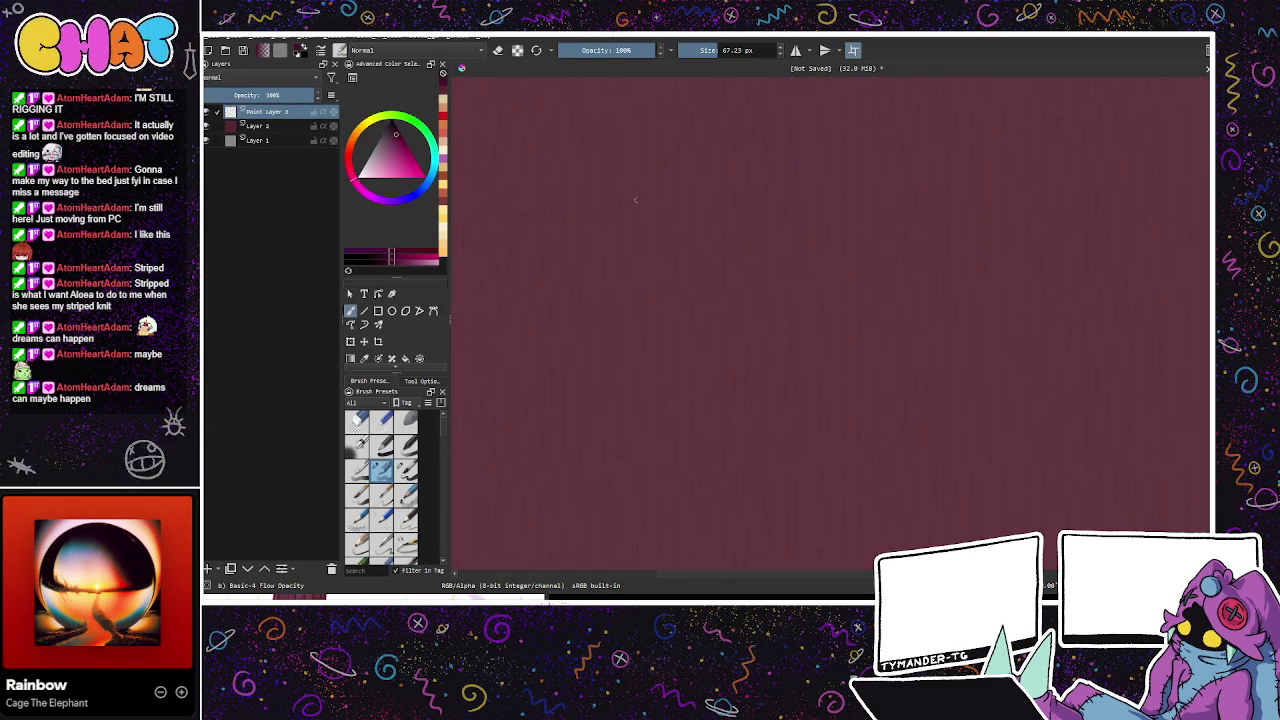
pyautogui.hotkey('ctrl', 'z')
pyautogui.hotkey('ctrl', 'z')
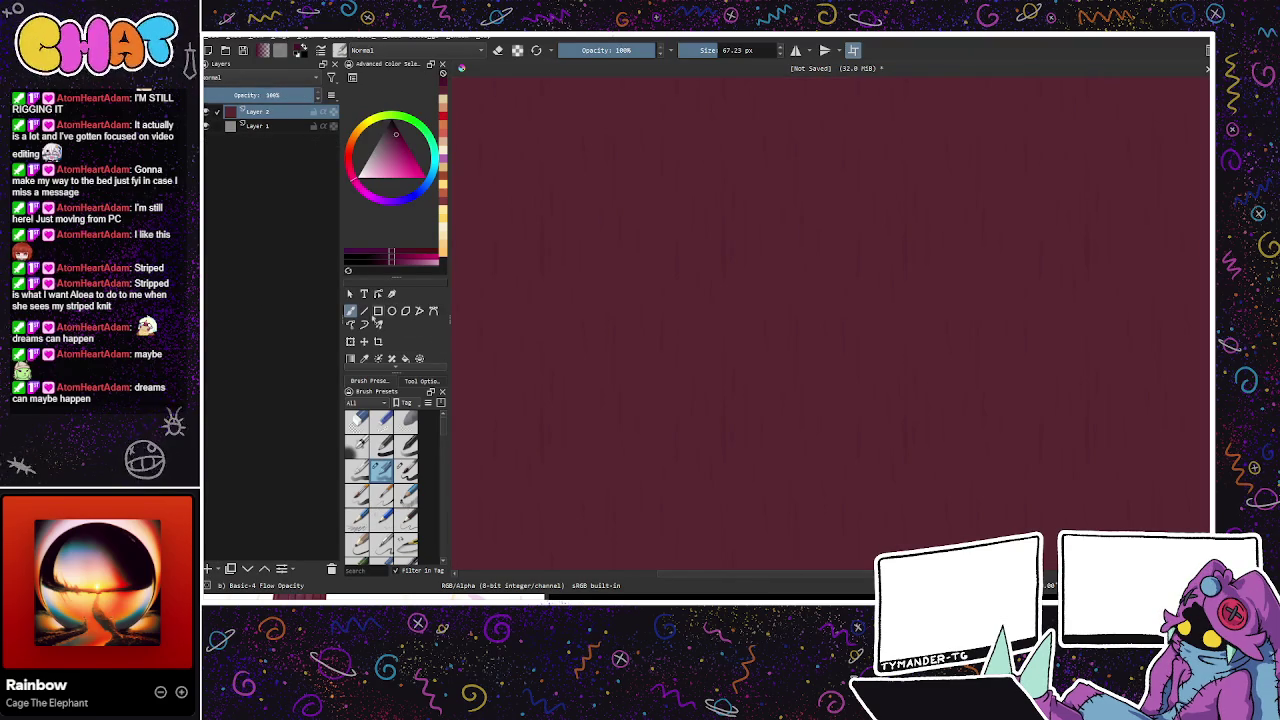
pyautogui.click(364, 358)
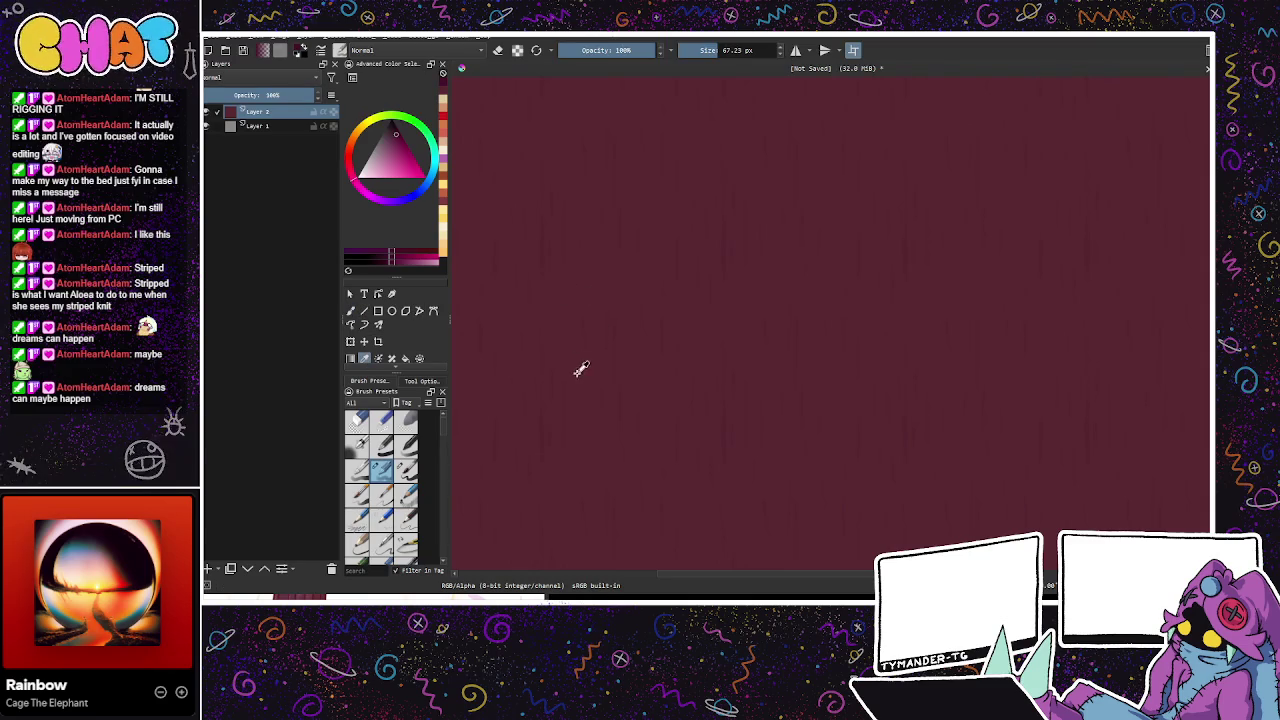
pyautogui.click(537, 356)
pyautogui.click(208, 568)
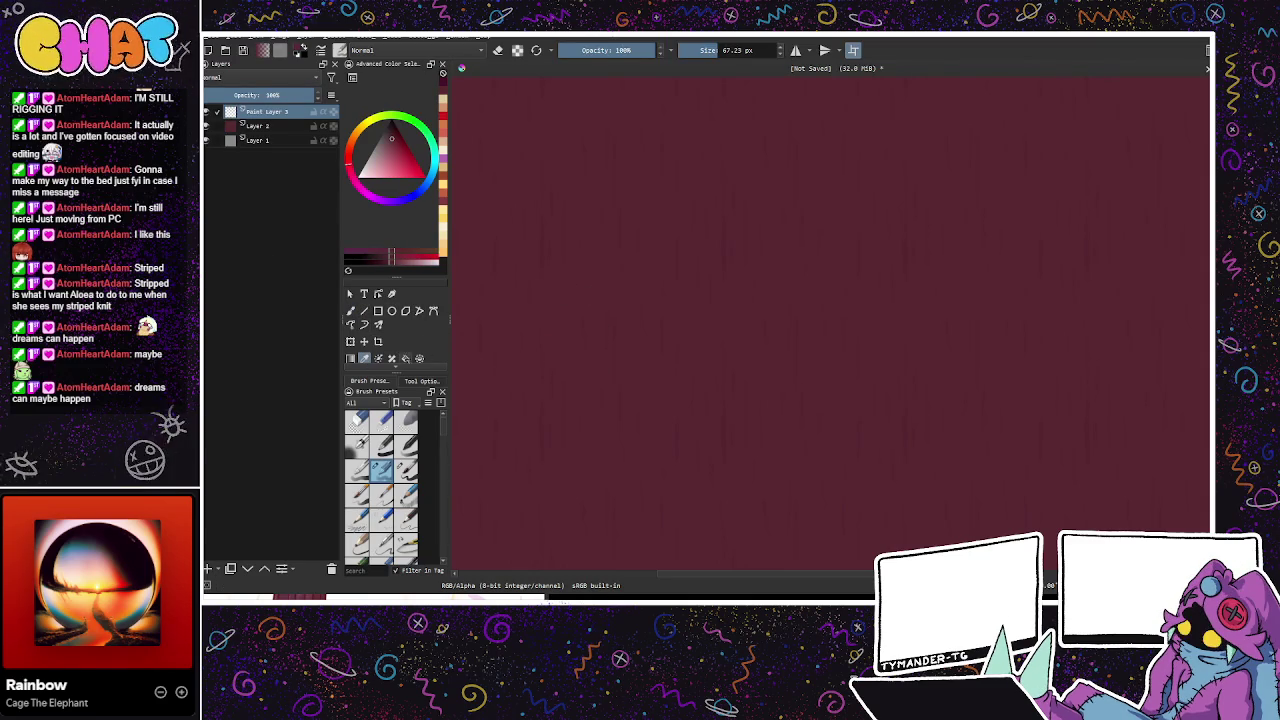
pyautogui.click(350, 311)
# Step: Move Layer 2 above Paint Layer 3, add Paint Layer 4, and enlarge the brush to about 226 px
pyautogui.moveTo(255, 126); pyautogui.dragTo(255, 110)
pyautogui.doubleClick(274, 112)
pyautogui.press('Return')
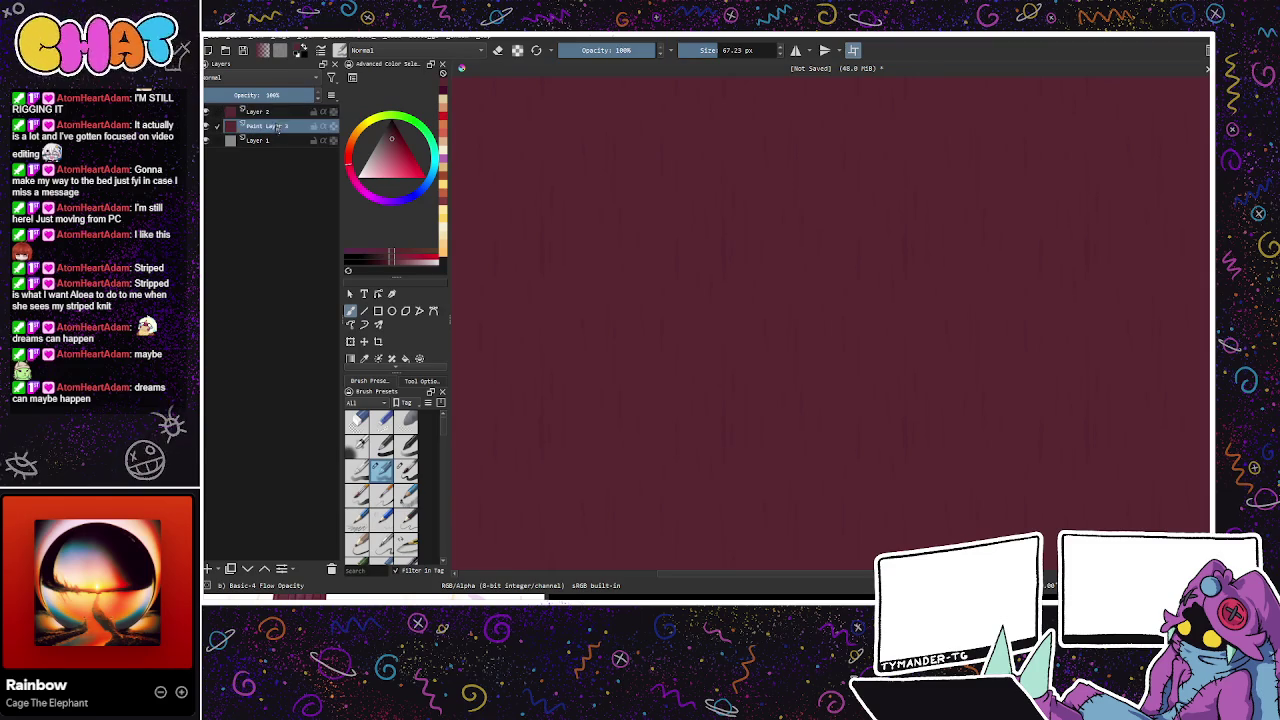
pyautogui.click(208, 567)
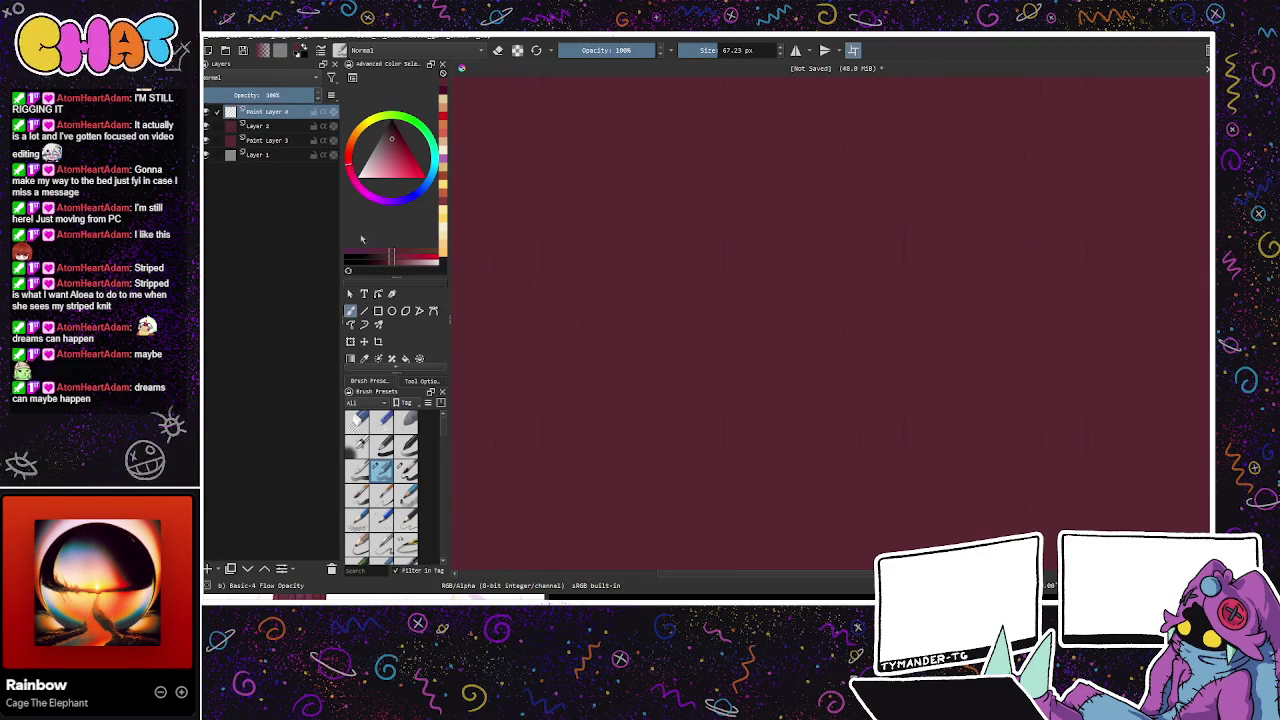
pyautogui.click(397, 155)
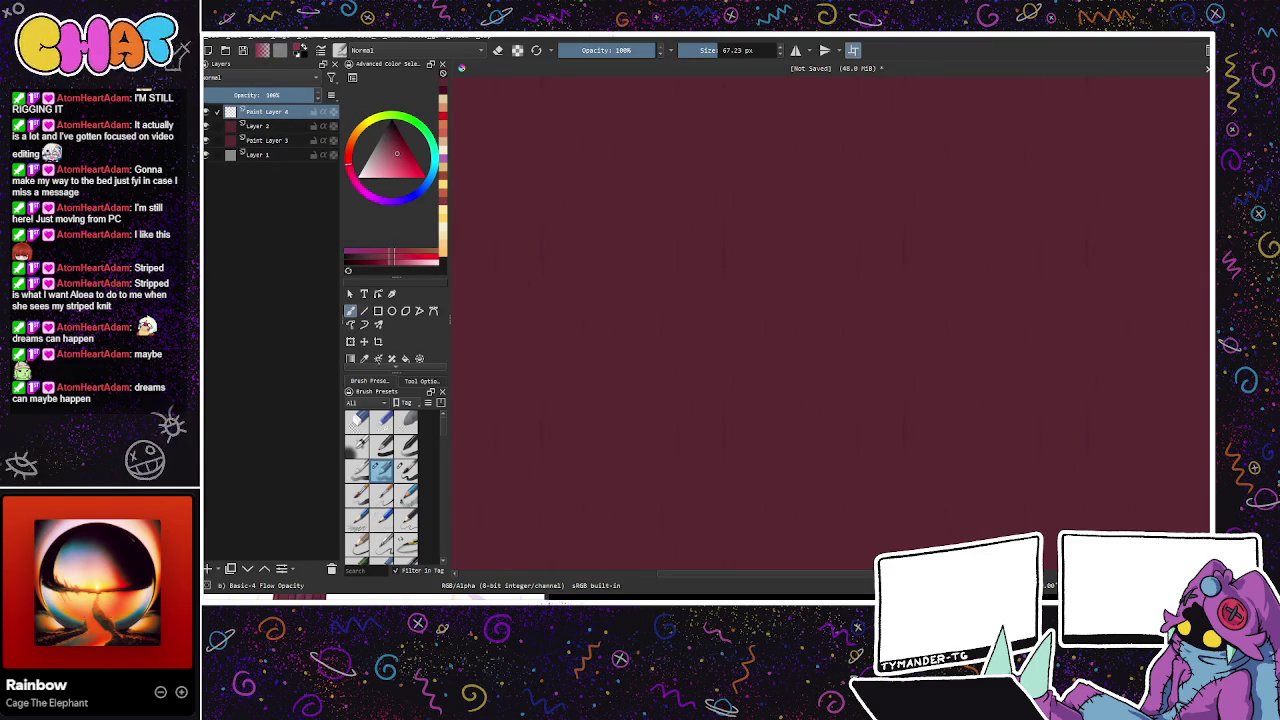
pyautogui.click(740, 50)
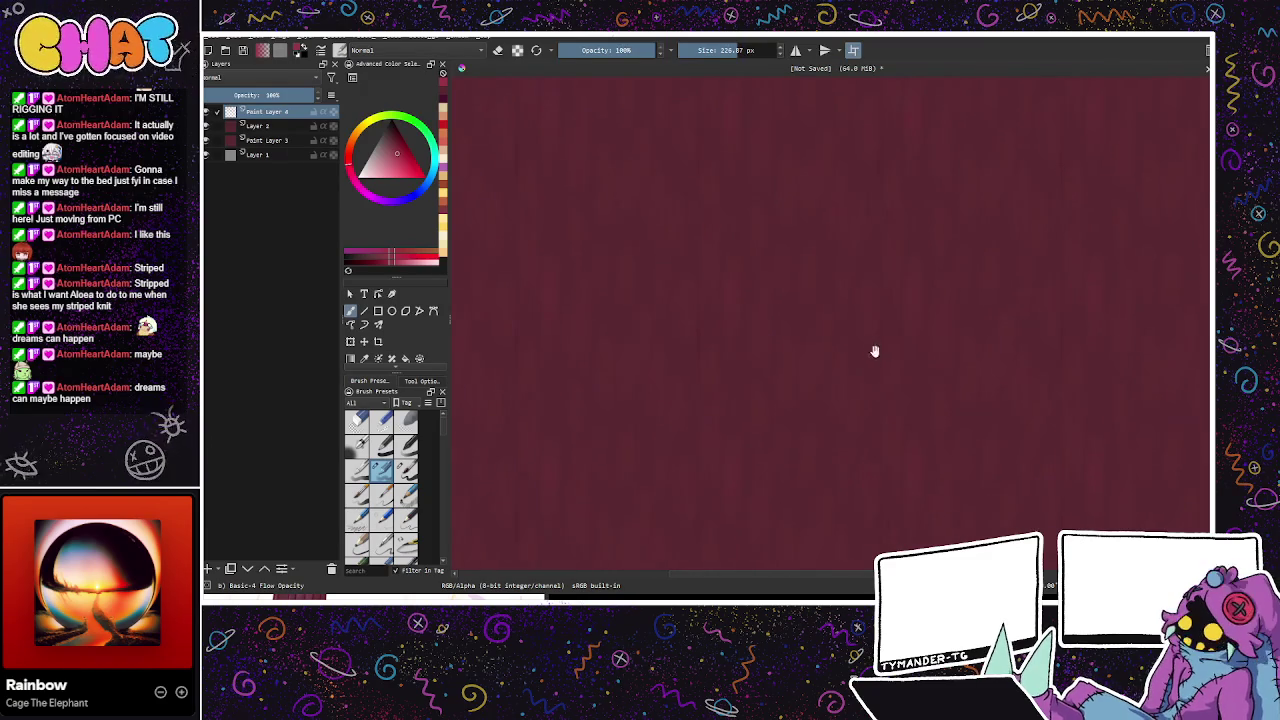
# Step: Pick a darker wine red, slightly lower the top layers' opacity, and add Paint Layers 5 and 6
pyautogui.moveTo(298, 95); pyautogui.dragTo(292, 95)
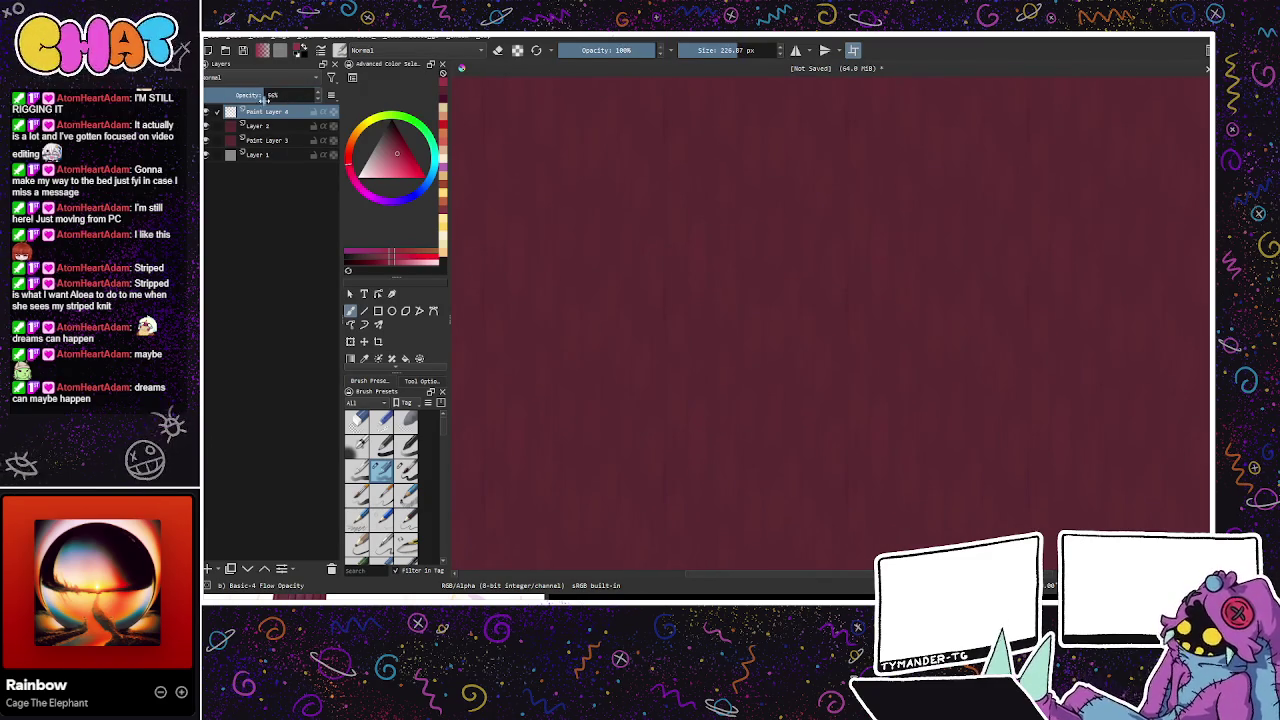
pyautogui.press('Insert')
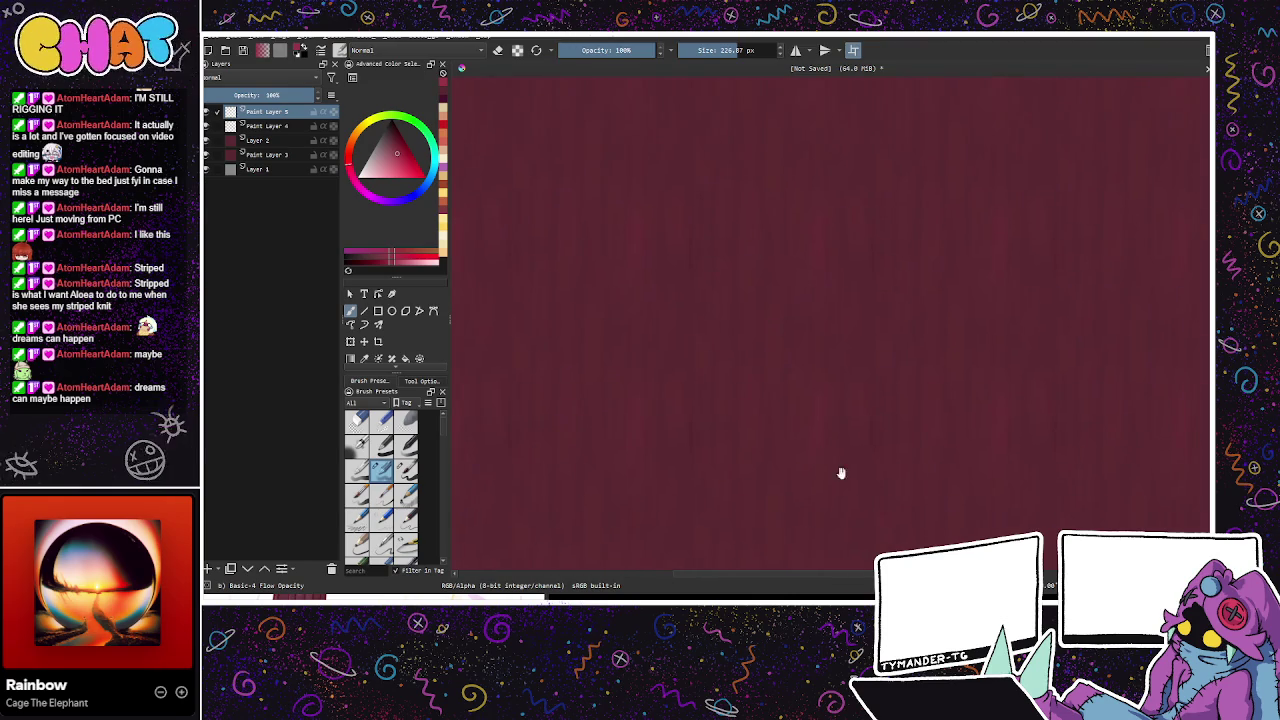
pyautogui.moveTo(407, 155); pyautogui.dragTo(401, 141)
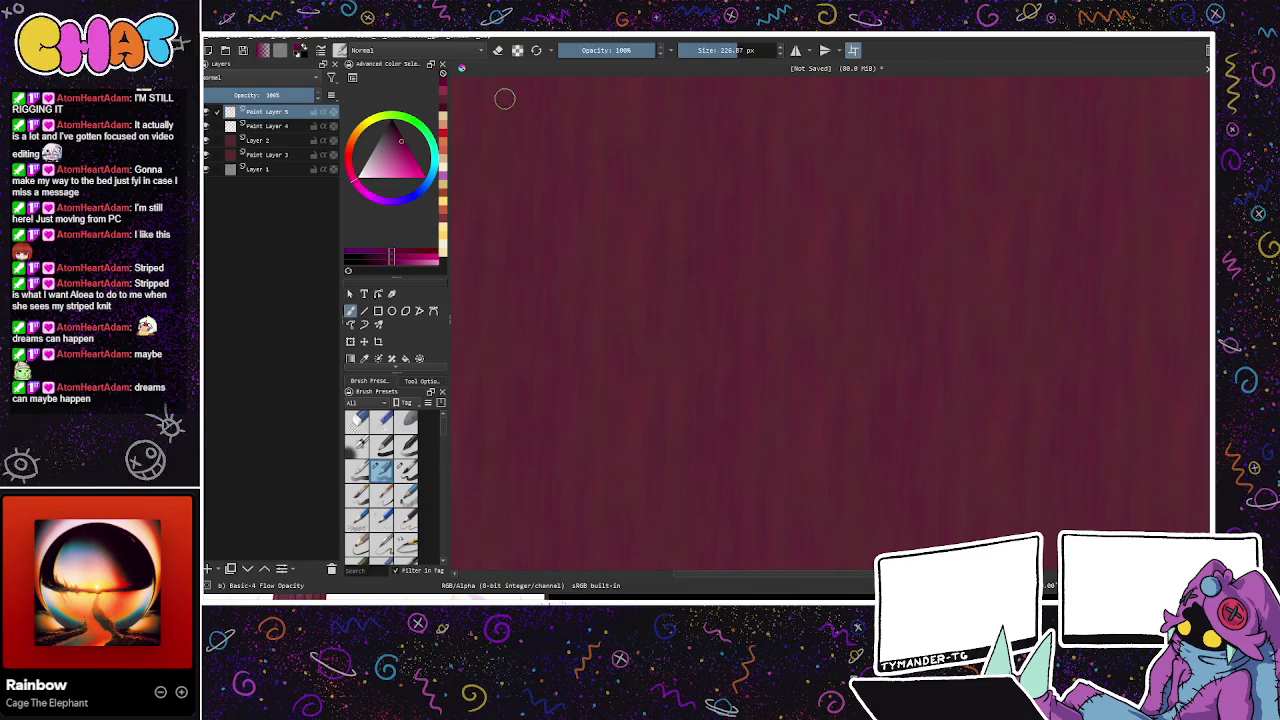
pyautogui.moveTo(290, 95); pyautogui.dragTo(281, 95)
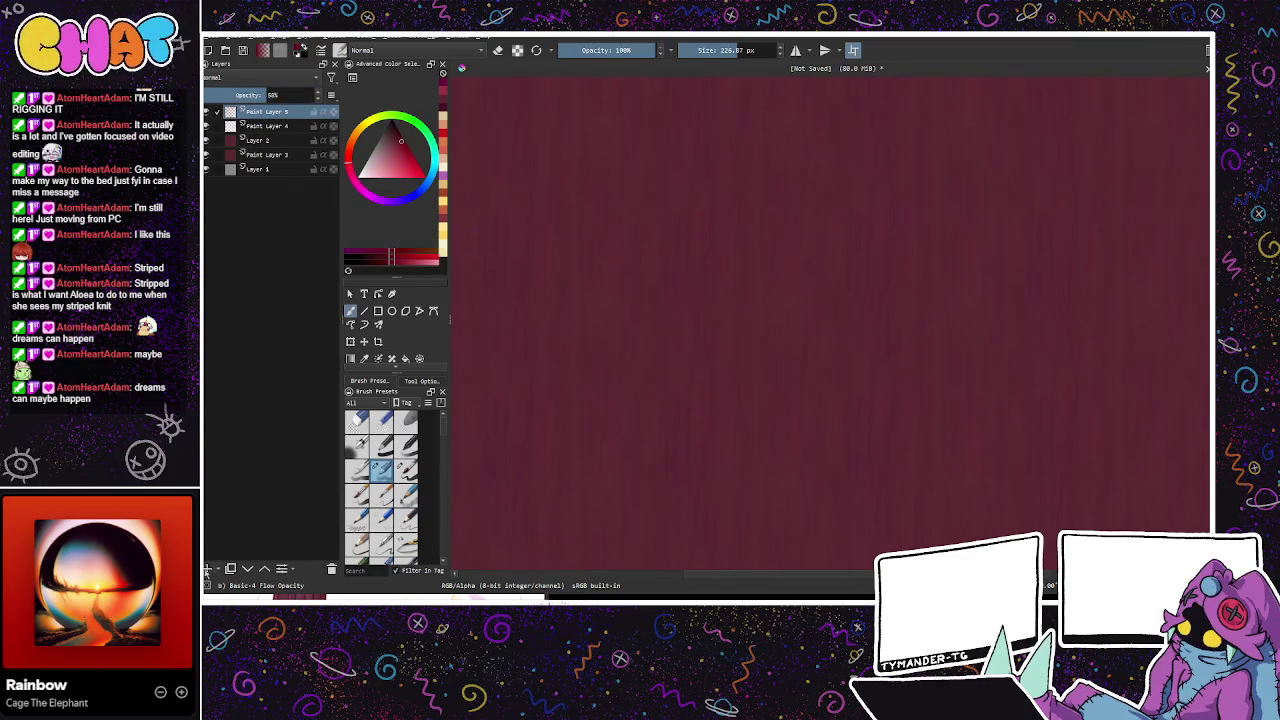
pyautogui.press('Insert')
pyautogui.click(408, 156)
# Step: Set the hue to red and brush a faint texture pass over Paint Layer 6
pyautogui.moveTo(350, 167); pyautogui.dragTo(353, 177)
pyautogui.click(404, 159)
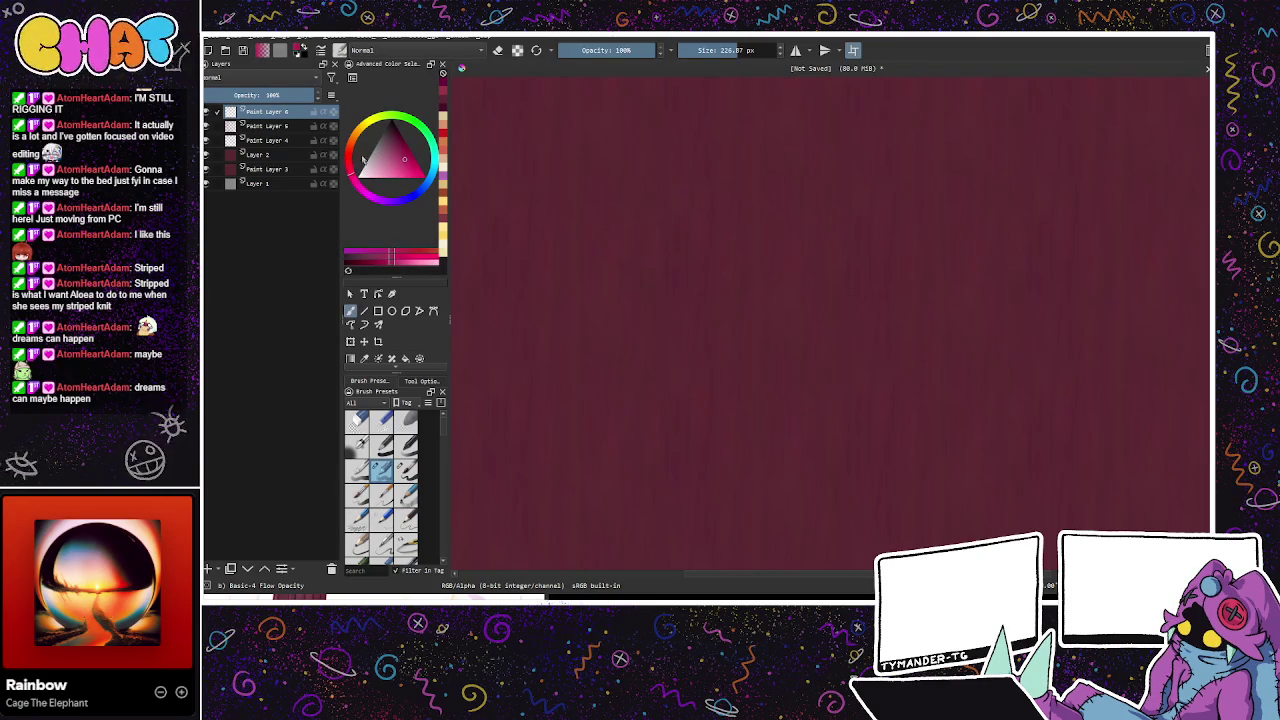
pyautogui.click(350, 160)
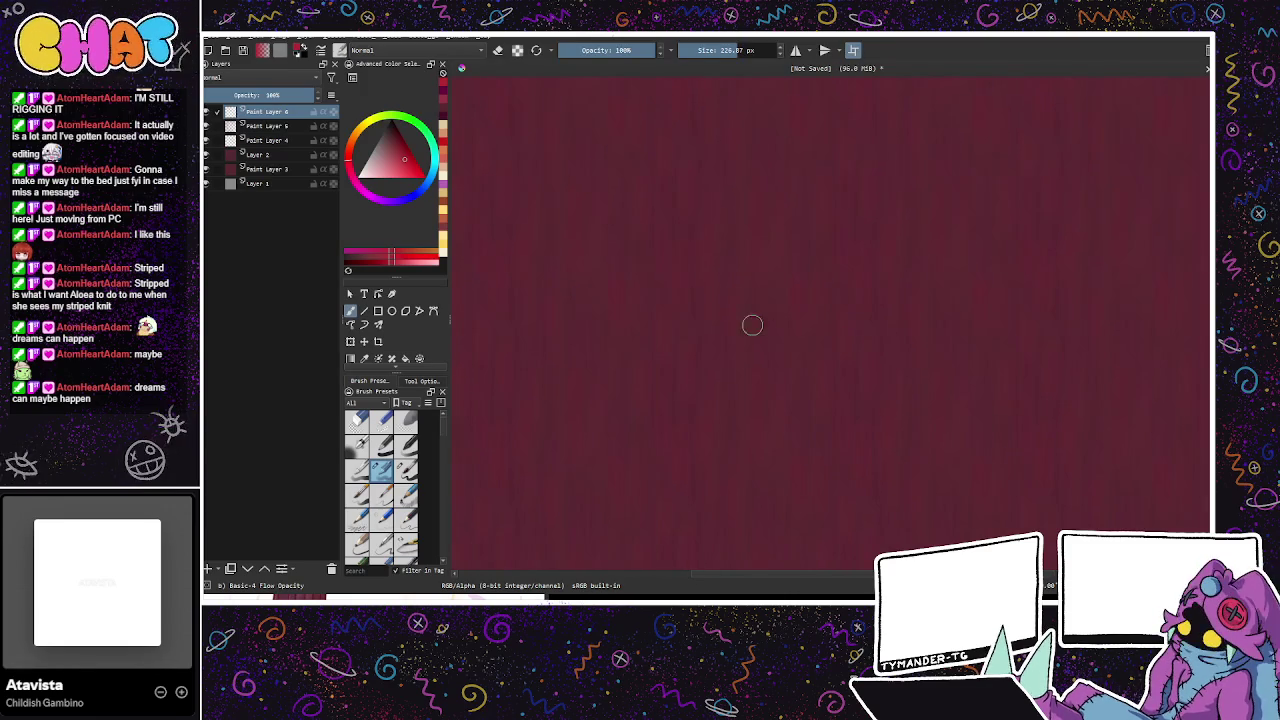
pyautogui.moveTo(743, 186); pyautogui.dragTo(730, 499)
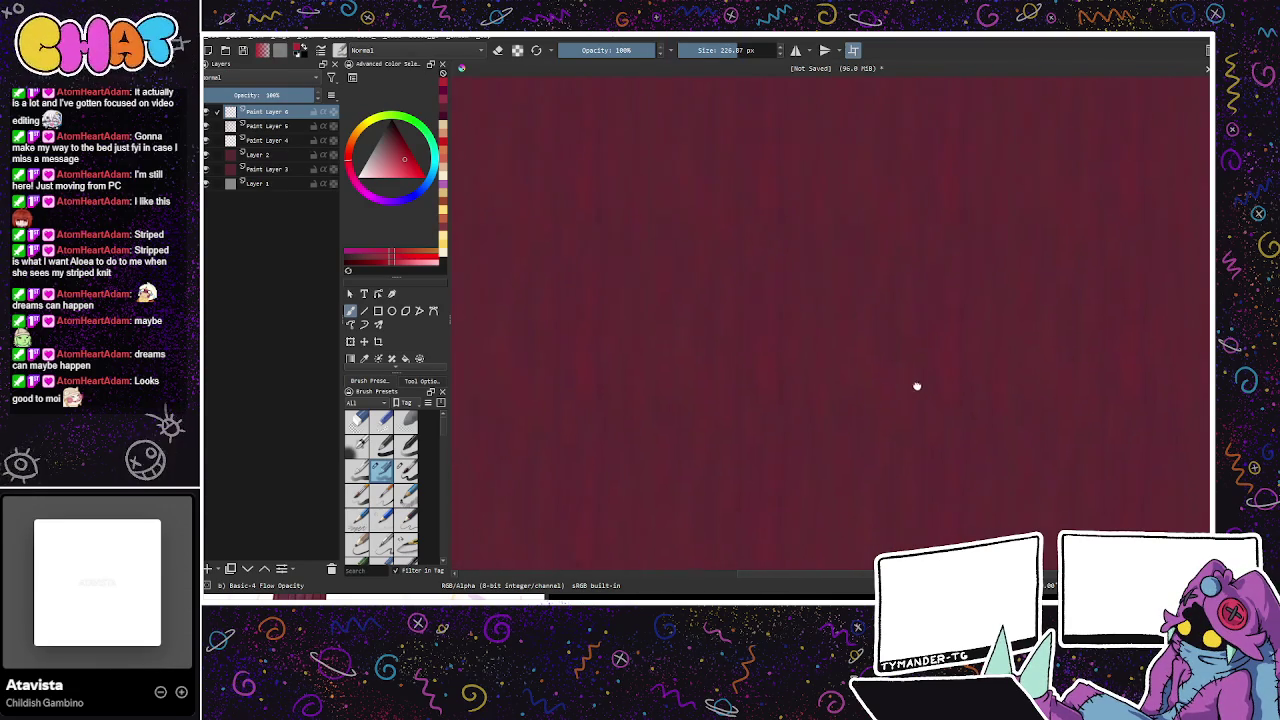
# Step: Add Paint Layer 7 with a darker pink chosen and save as texture_courduroy.kra
pyautogui.click(402, 146)
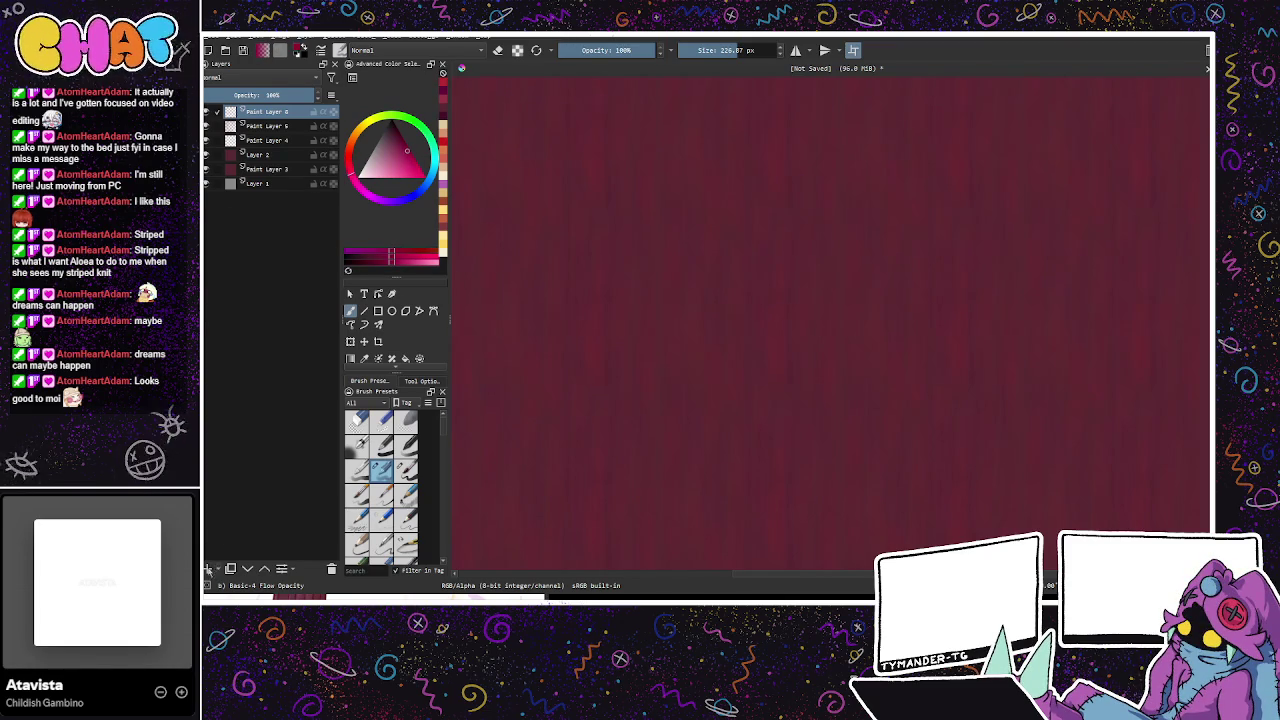
pyautogui.press('Insert')
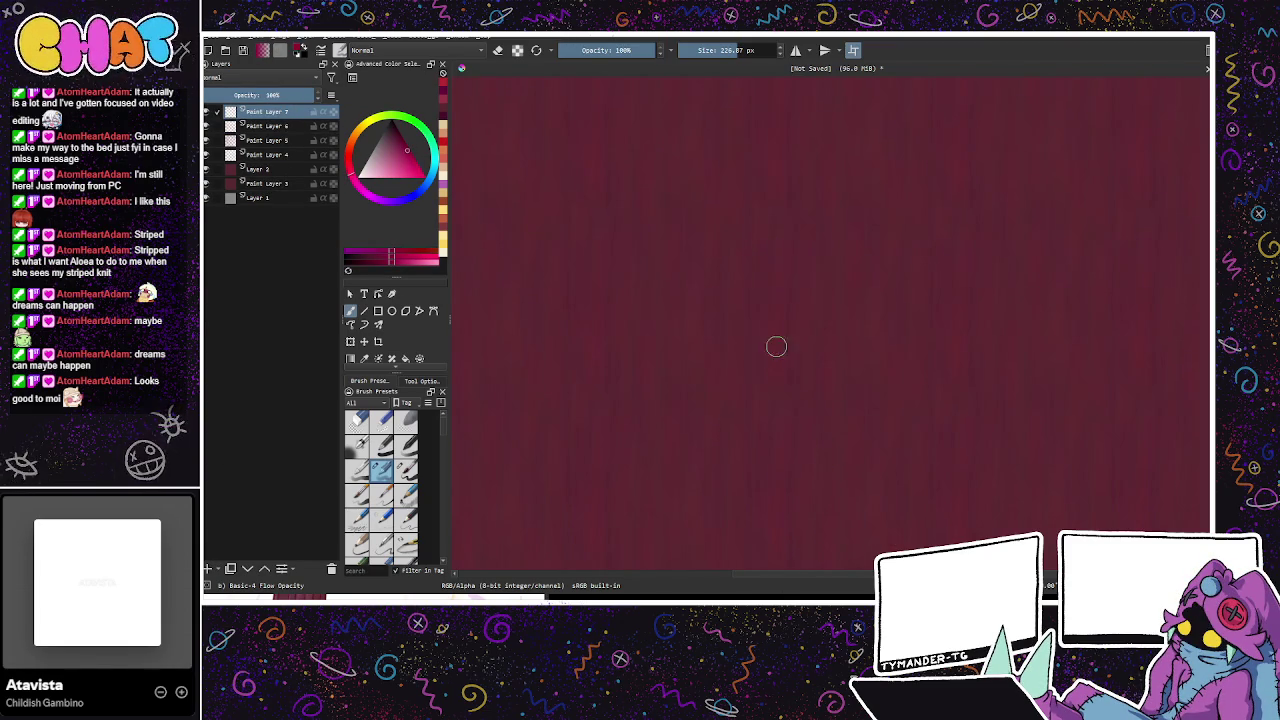
pyautogui.click(396, 146)
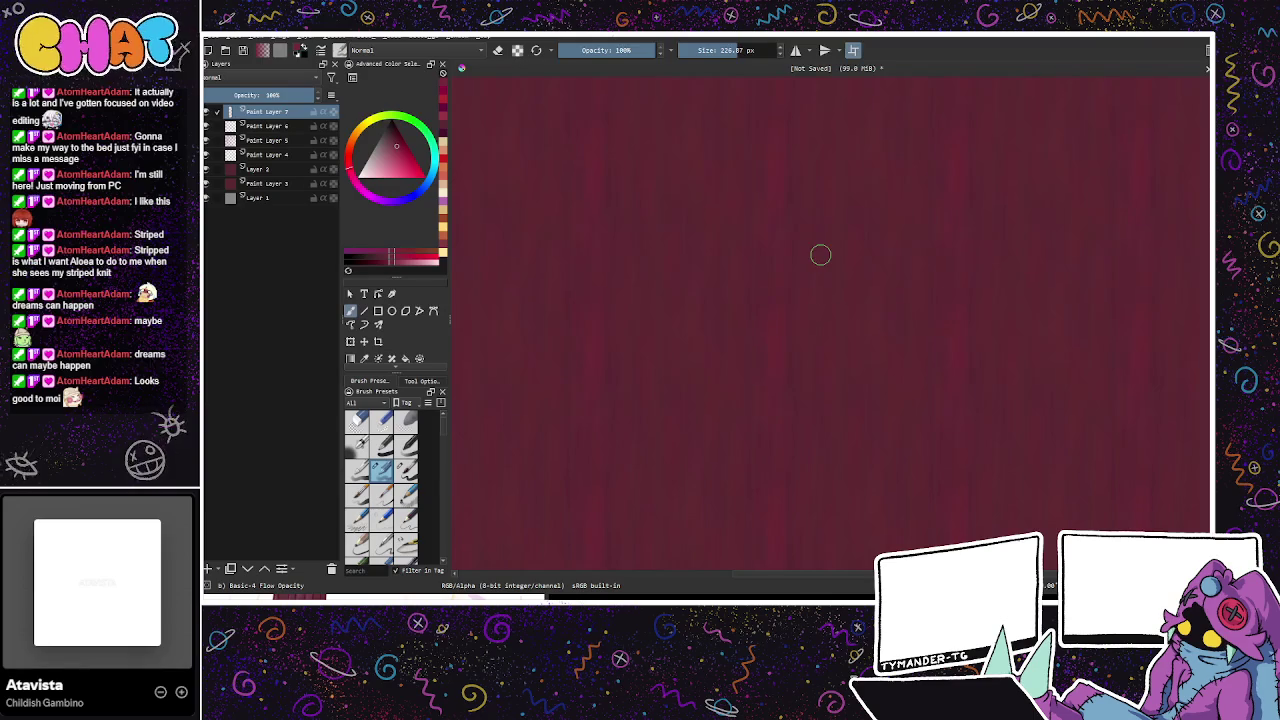
pyautogui.moveTo(391, 141); pyautogui.dragTo(390, 140)
pyautogui.click(393, 137)
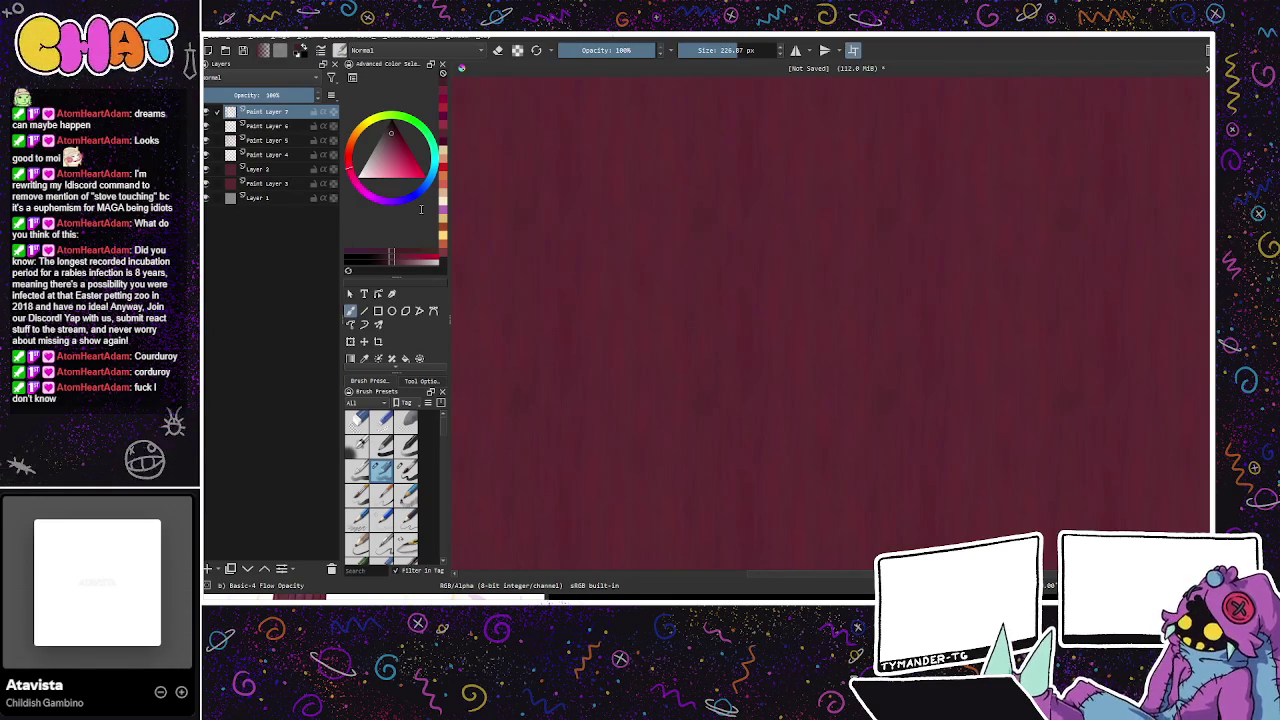
pyautogui.hotkey('ctrl', 's')
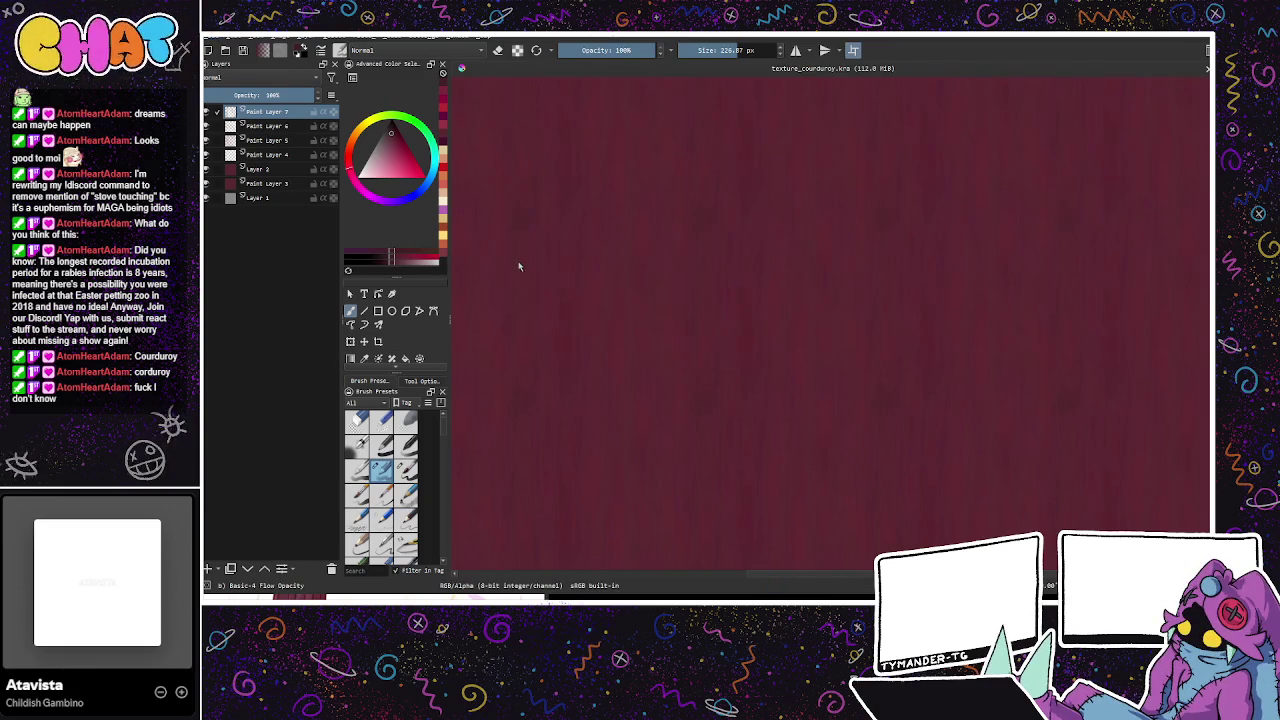
# Step: Export the corduroy texture and close its document
pyautogui.hotkey('ctrl', 'shift', 'e')
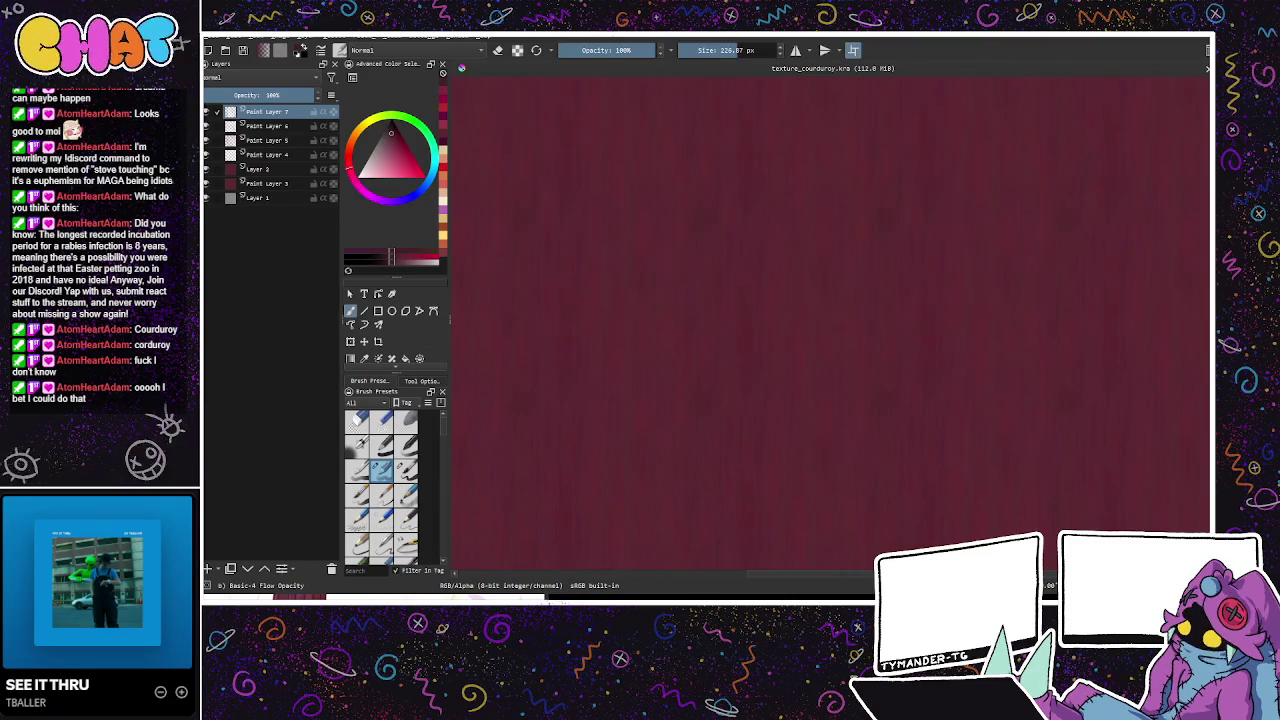
pyautogui.click(1207, 68)
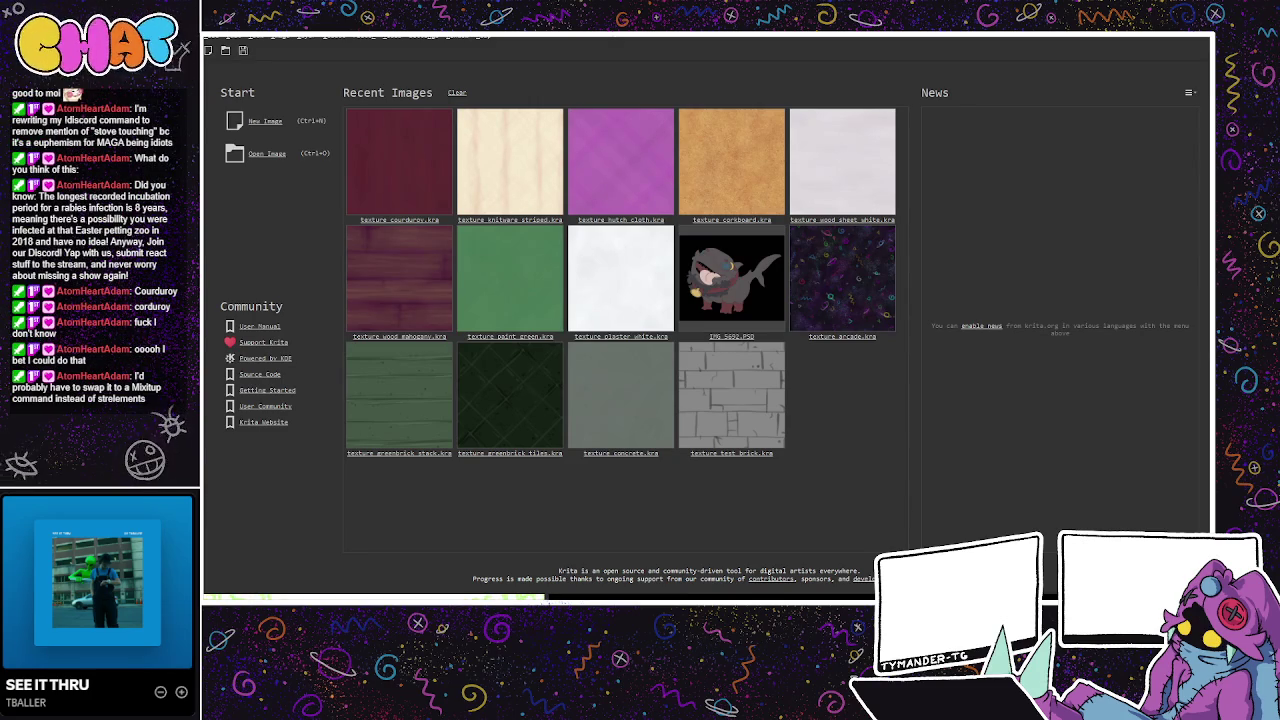
# Step: Open texture_paint_green.kra, lower Layer 2's opacity, save it, and create a new blank document
pyautogui.click(510, 277)
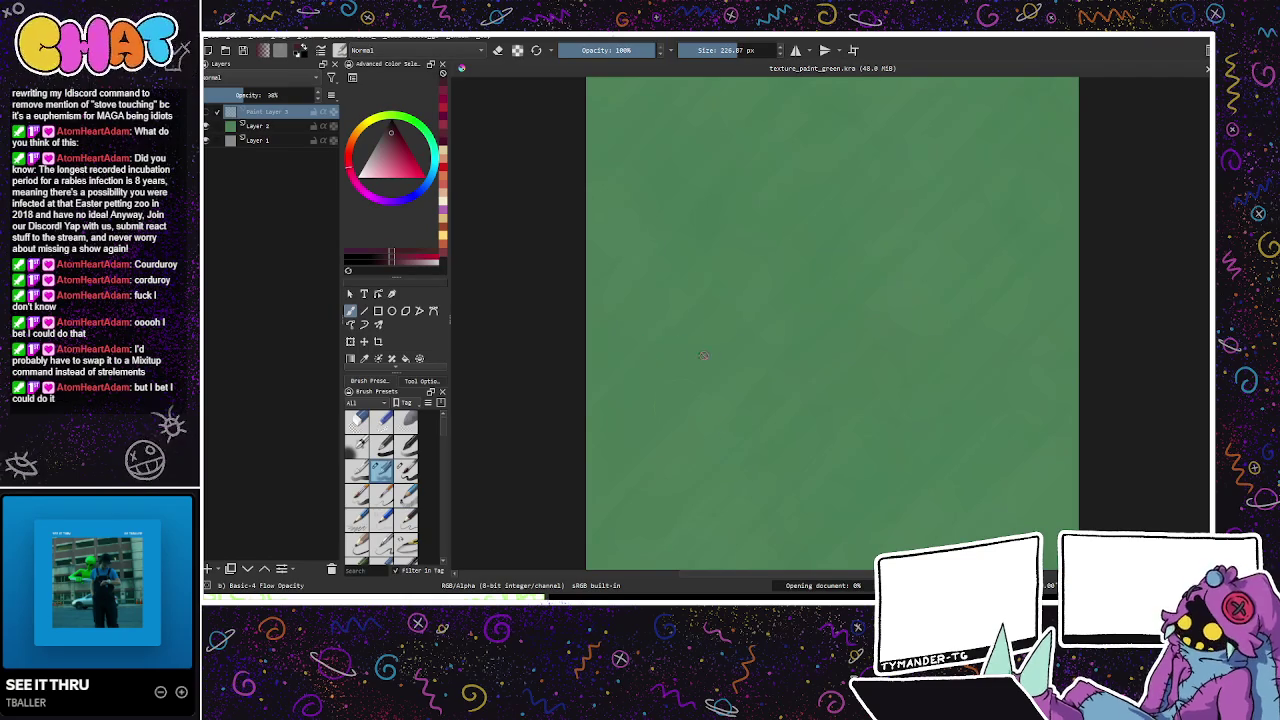
pyautogui.click(289, 127)
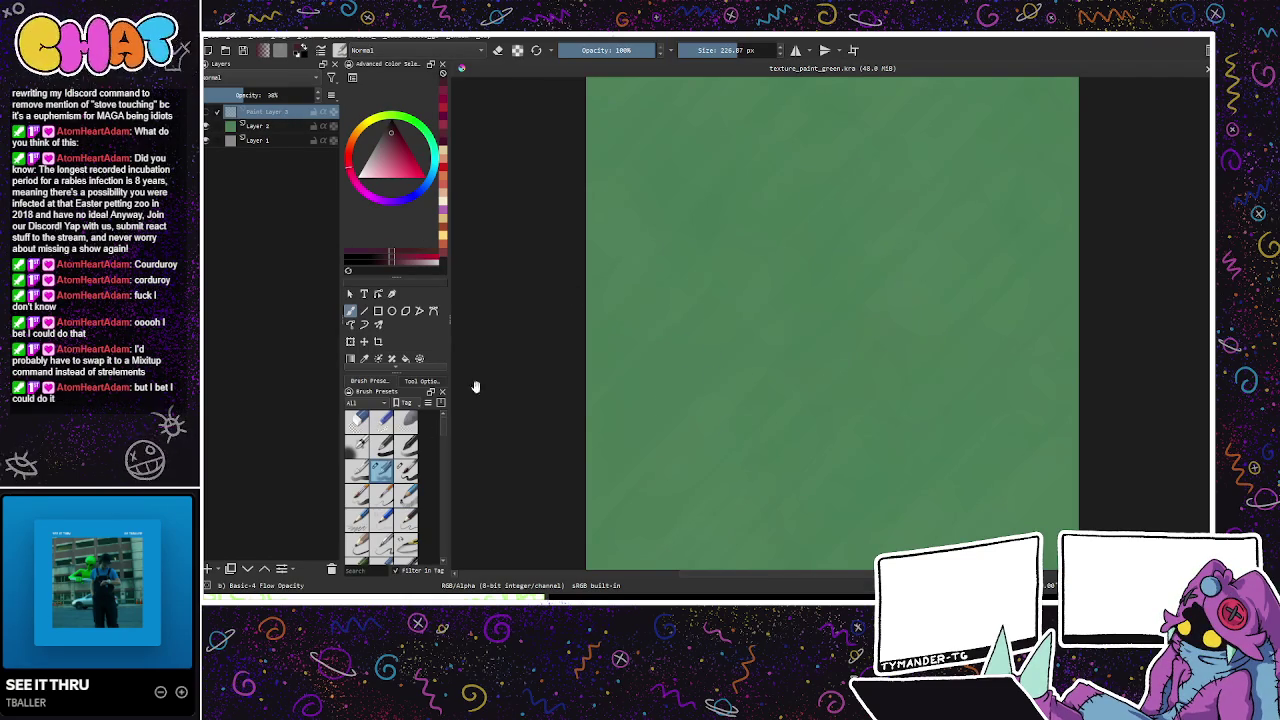
pyautogui.click(212, 112)
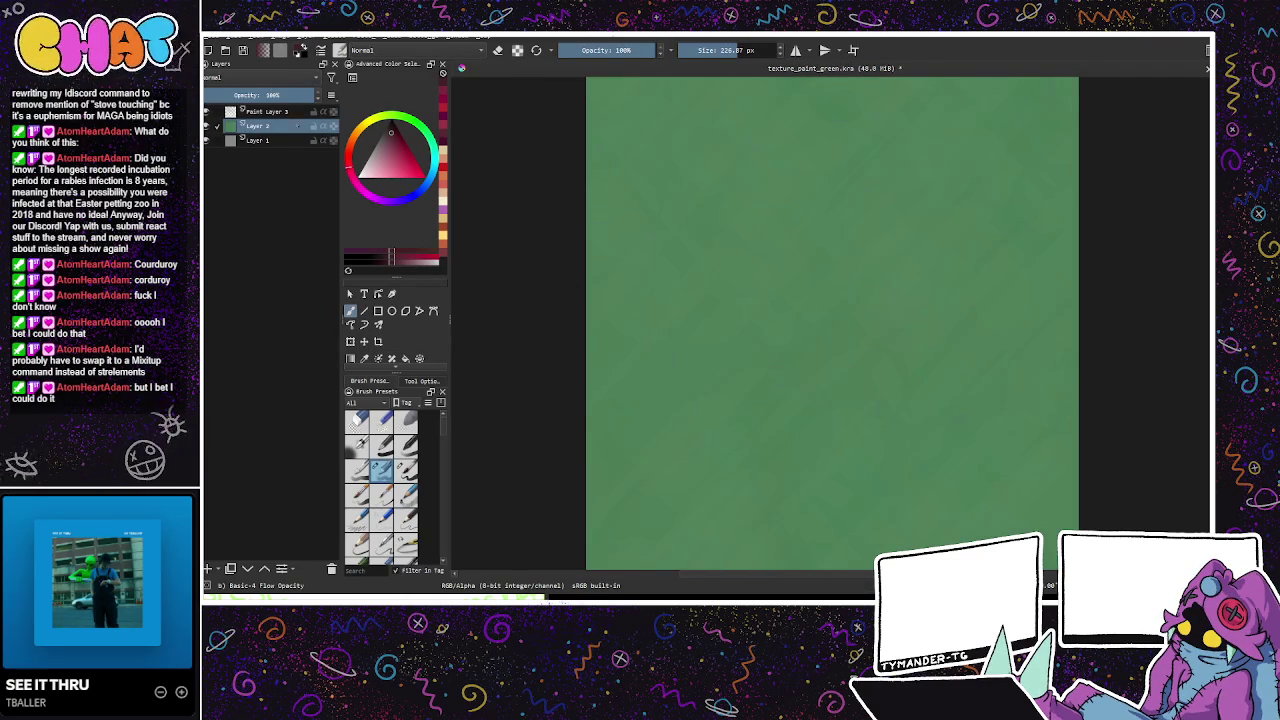
pyautogui.moveTo(285, 96); pyautogui.dragTo(270, 96)
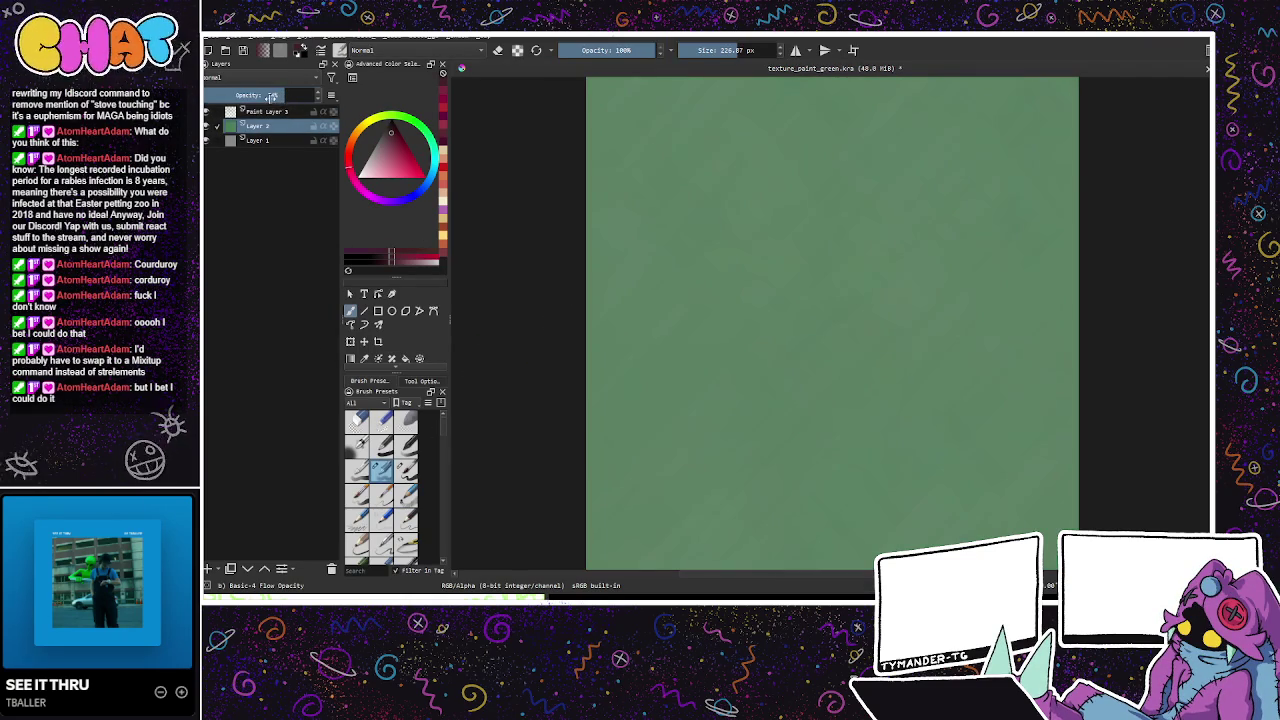
pyautogui.moveTo(835, 430); pyautogui.dragTo(818, 418)
pyautogui.hscroll(3, 845, 414)
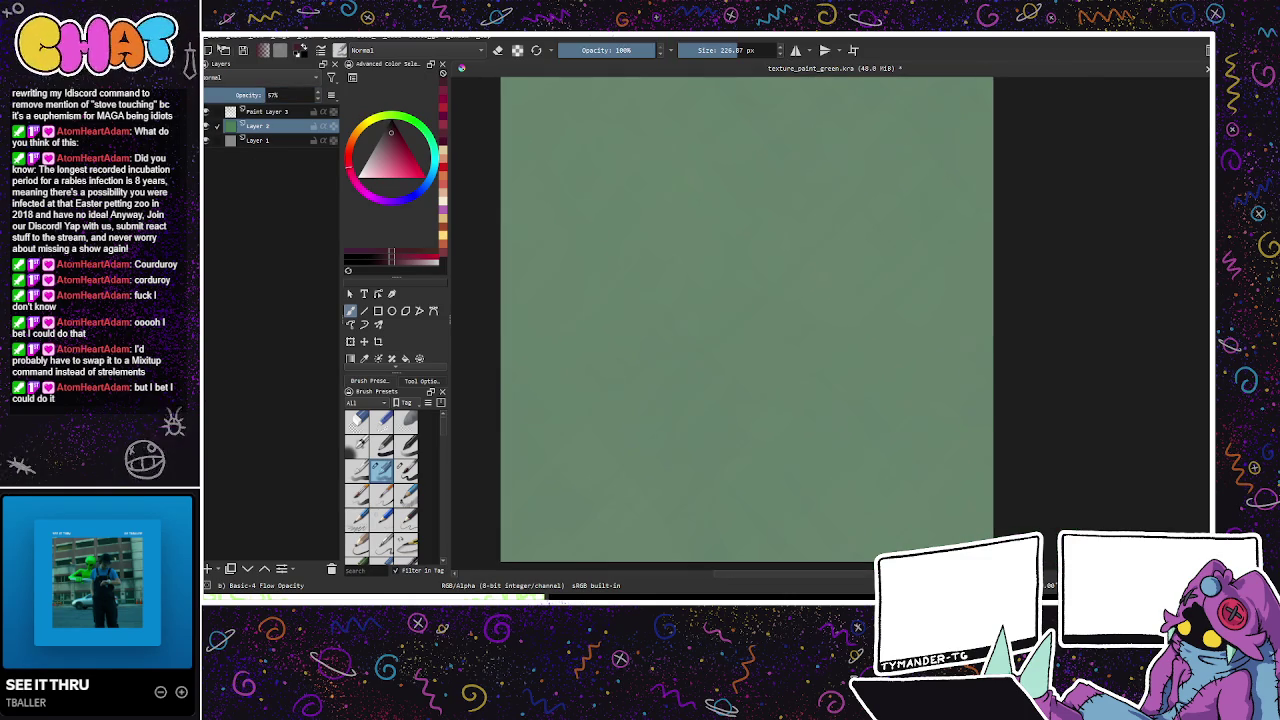
pyautogui.hotkey('ctrl', 's')
pyautogui.hotkey('ctrl', 'shift', 'n')
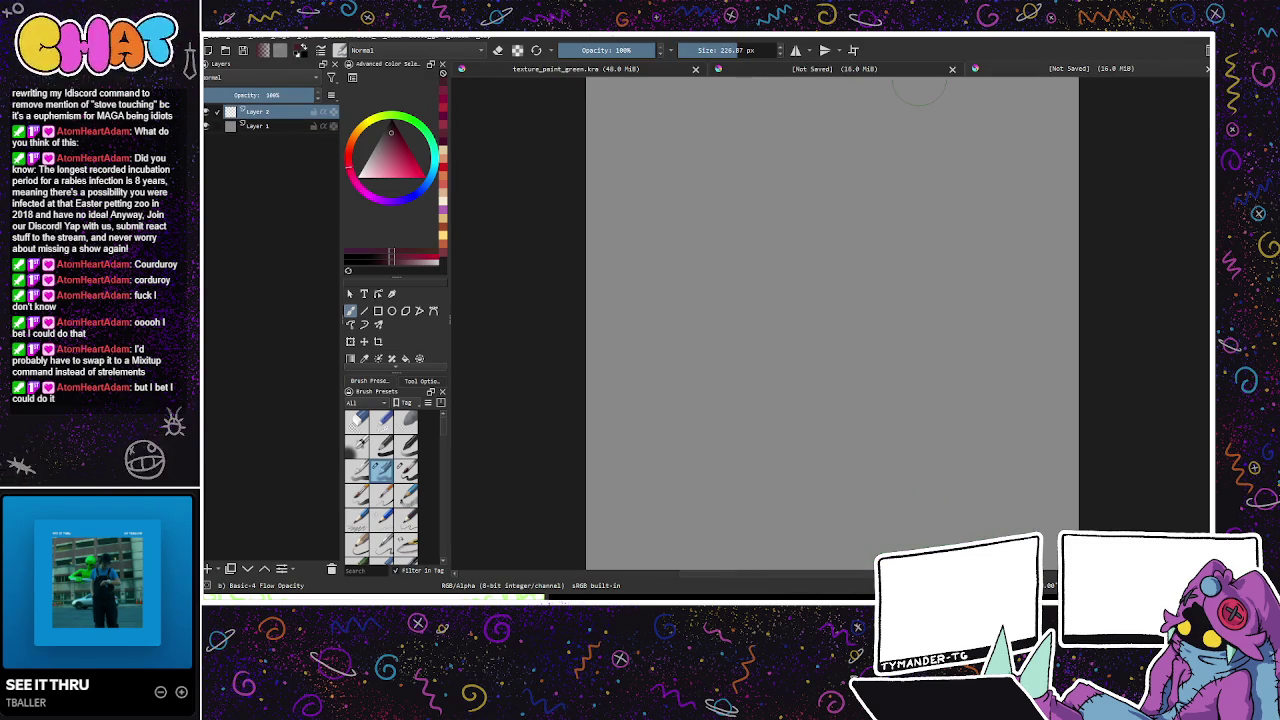
# Step: Close the duplicate blank document and texture_paint_green.kra, keeping only the grey canvas
pyautogui.click(952, 69)
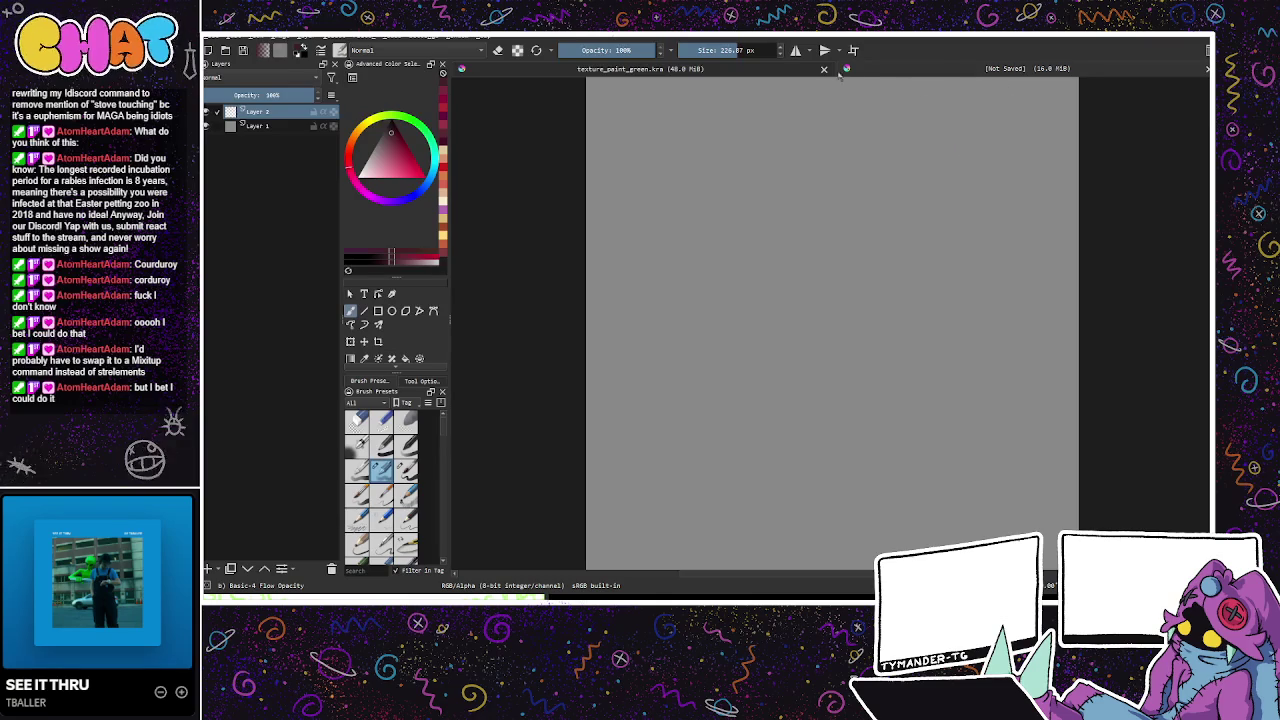
pyautogui.hotkey('ctrl', 'Tab')
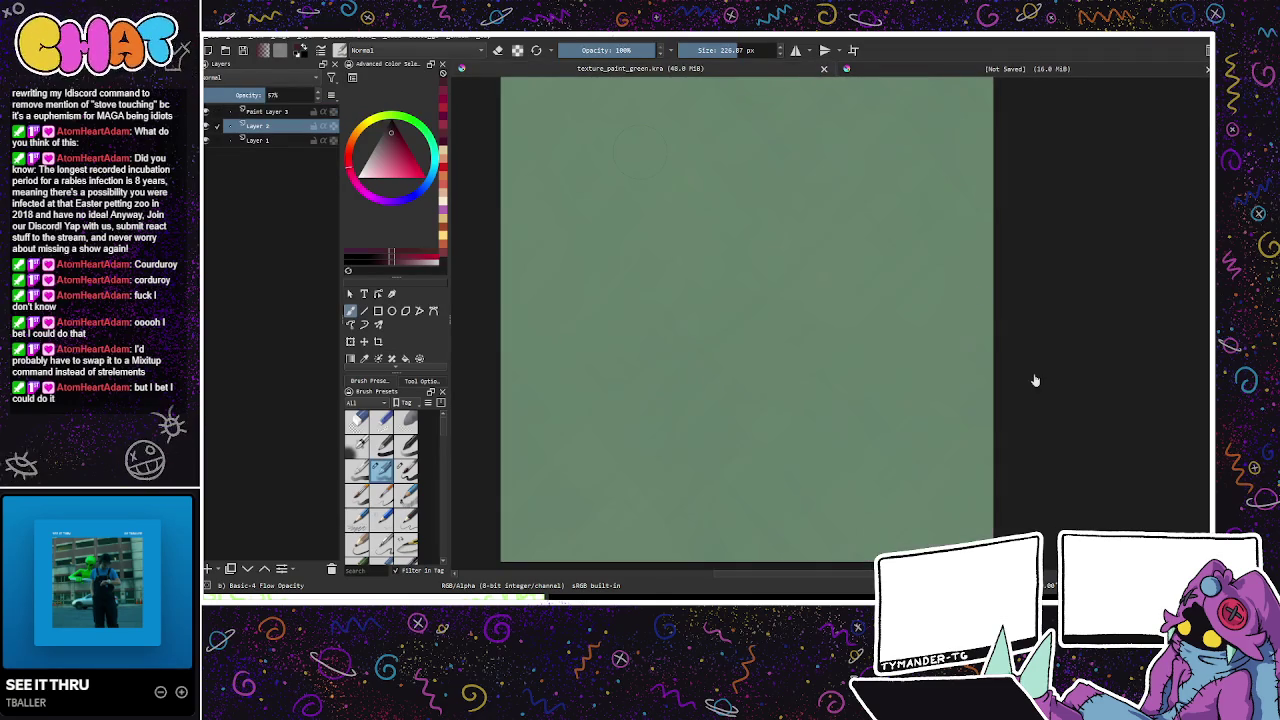
pyautogui.hotkey('ctrl', 'w')
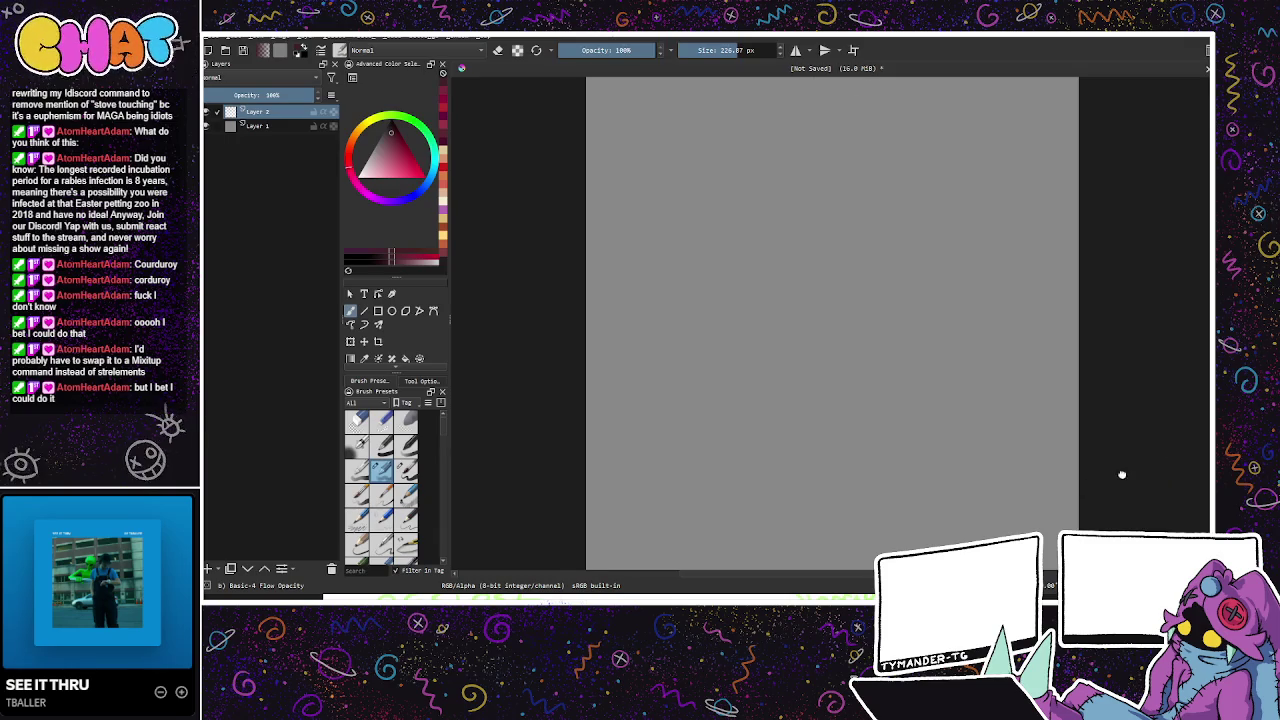
pyautogui.moveTo(1105, 470); pyautogui.dragTo(1115, 451)
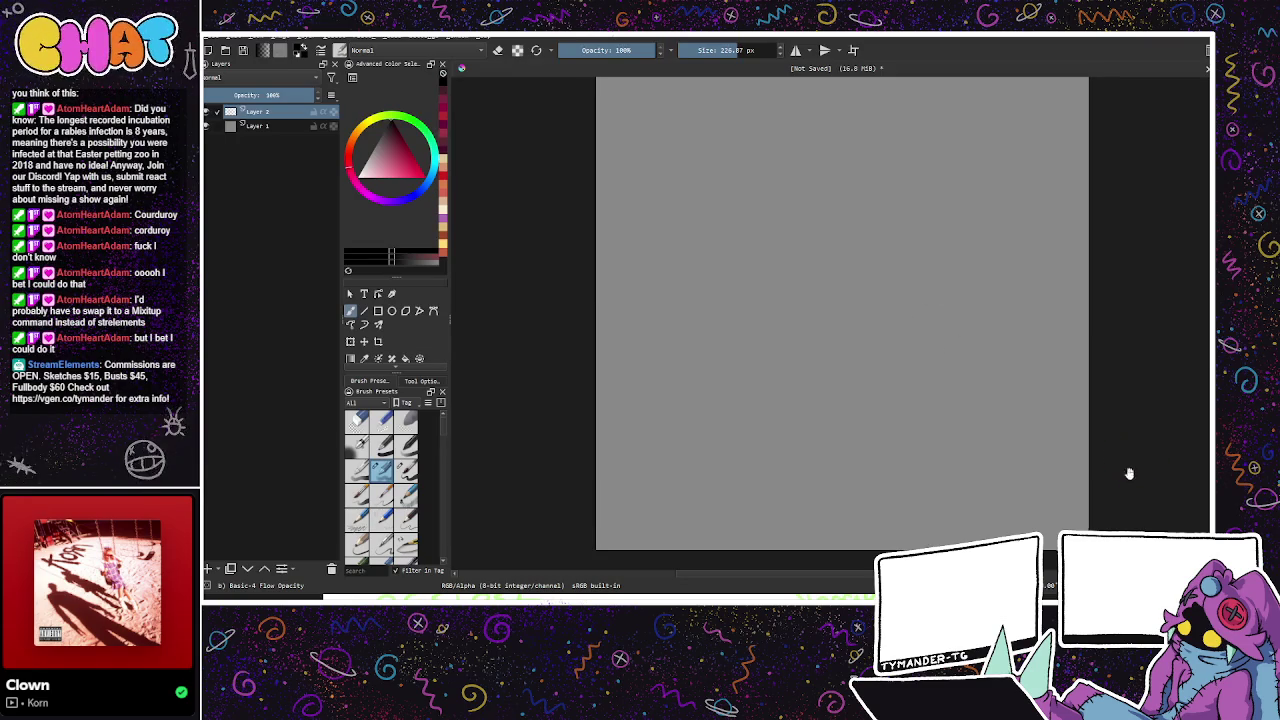
# Step: Shrink the brush to about 23.33 px, testing and undoing a dot and a stroke
pyautogui.moveTo(1134, 451); pyautogui.dragTo(1038, 470)
pyautogui.press('[')
pyautogui.press('[')
pyautogui.press('[')
pyautogui.press('[')
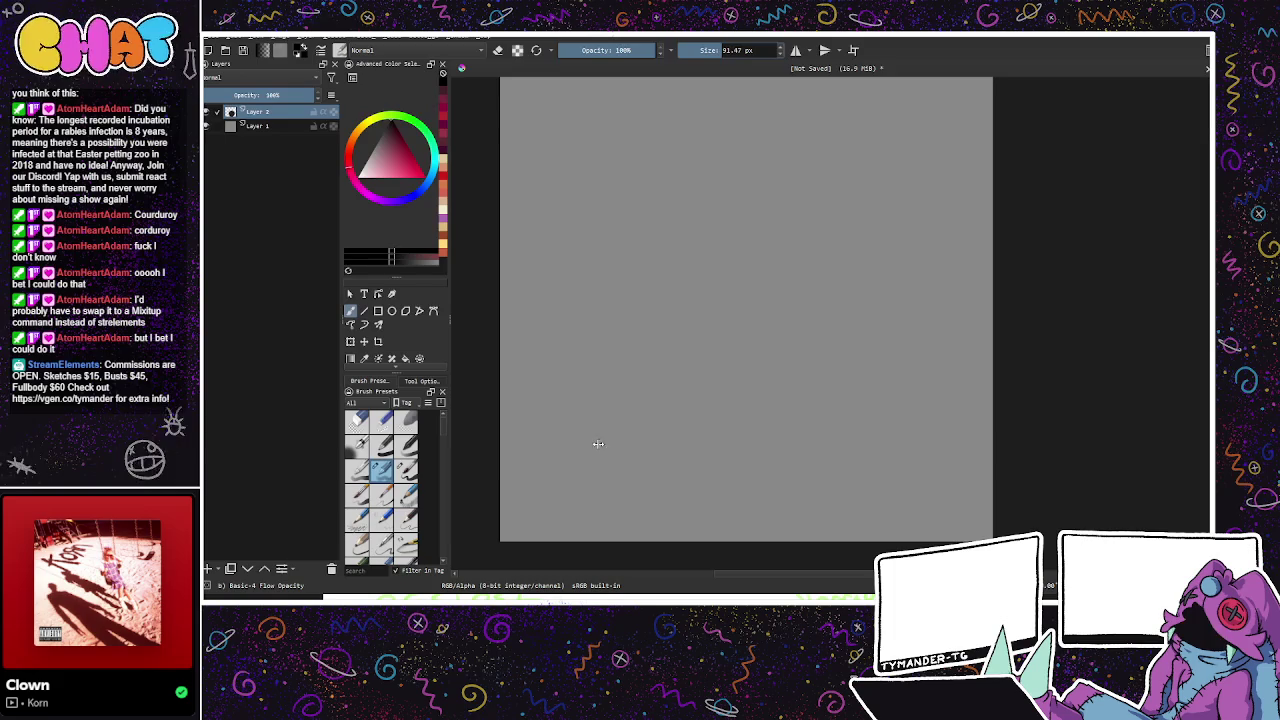
pyautogui.click(724, 413)
pyautogui.hotkey('ctrl', 'z')
pyautogui.moveTo(752, 348); pyautogui.dragTo(722, 462)
pyautogui.hotkey('ctrl', 'z')
pyautogui.press('[')
pyautogui.press('[')
pyautogui.press('[')
# Step: Try and undo vertical and diagonal test strokes, then enable wrap-around tiling
pyautogui.moveTo(760, 322); pyautogui.dragTo(757, 438)
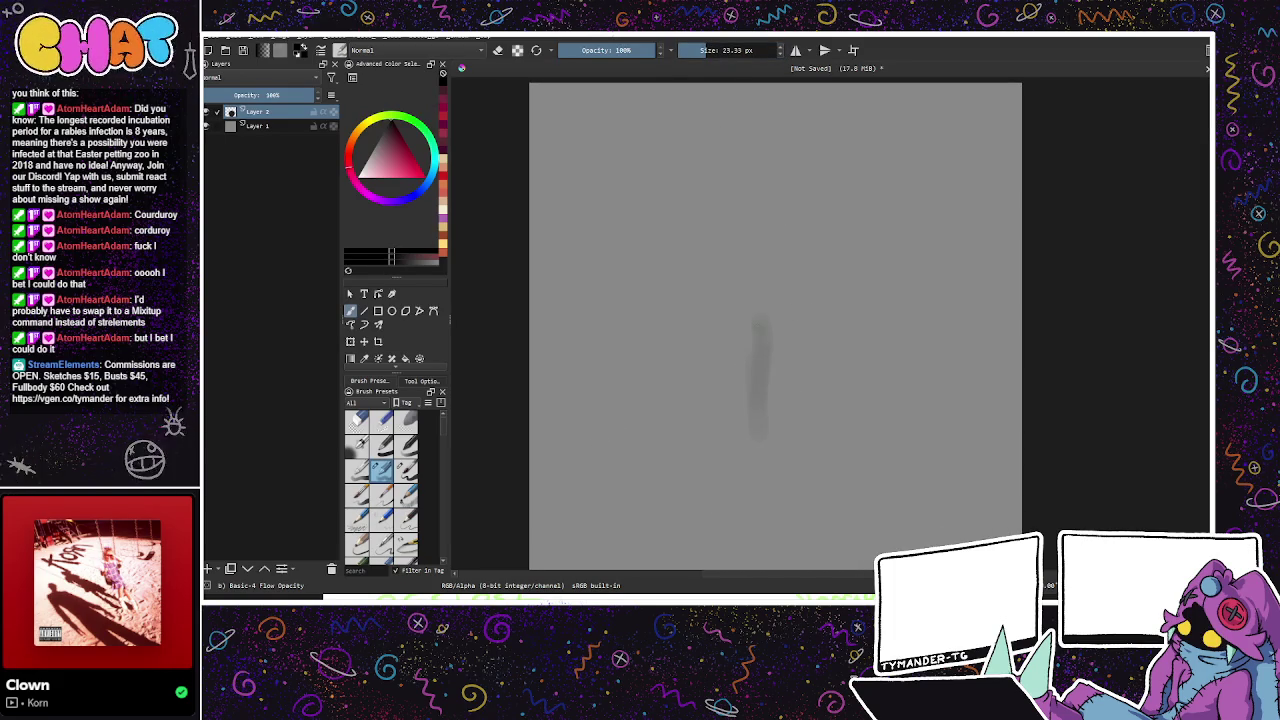
pyautogui.hotkey('ctrl', 'z')
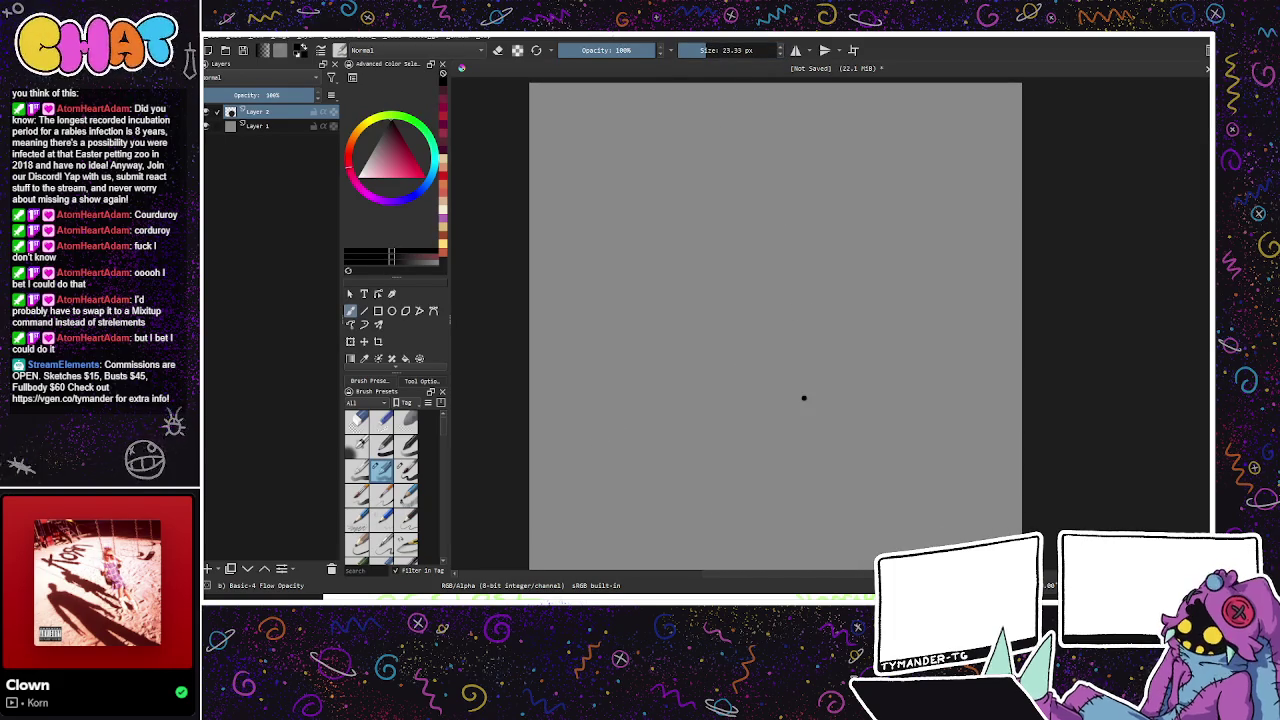
pyautogui.moveTo(755, 380); pyautogui.dragTo(944, 326)
pyautogui.hotkey('ctrl', 'z')
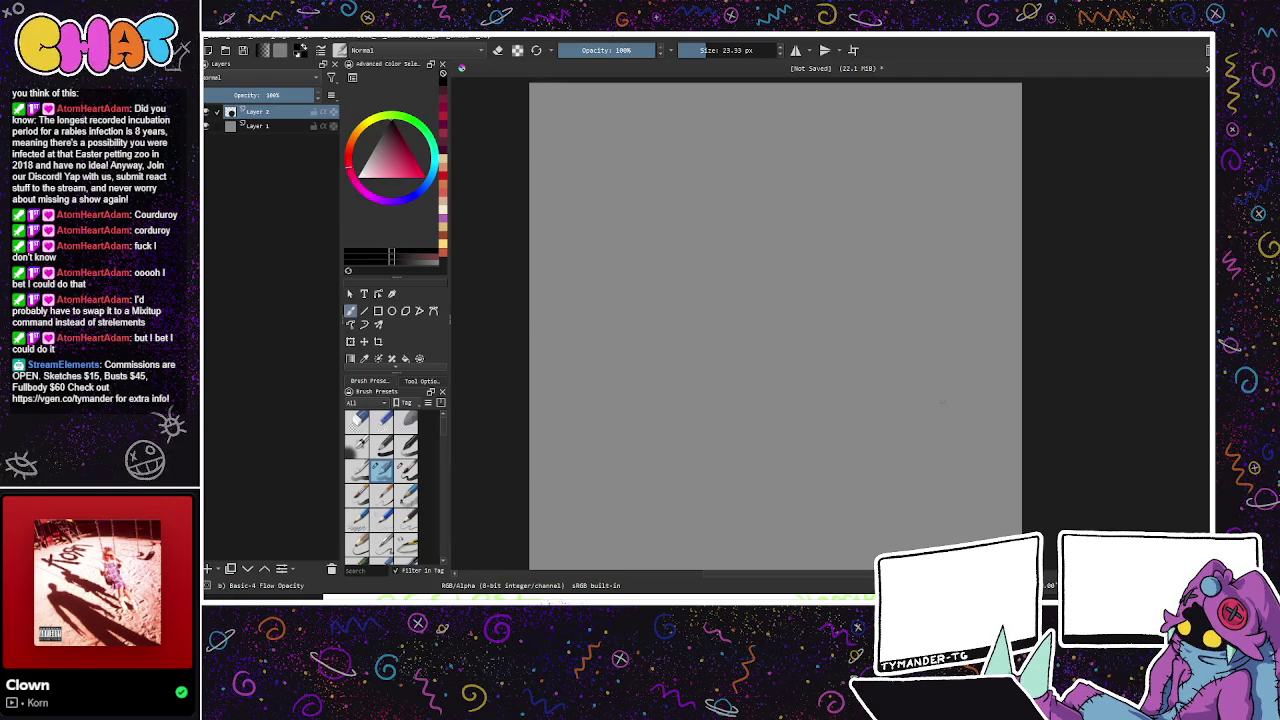
pyautogui.moveTo(893, 413); pyautogui.dragTo(829, 363)
pyautogui.press('w')
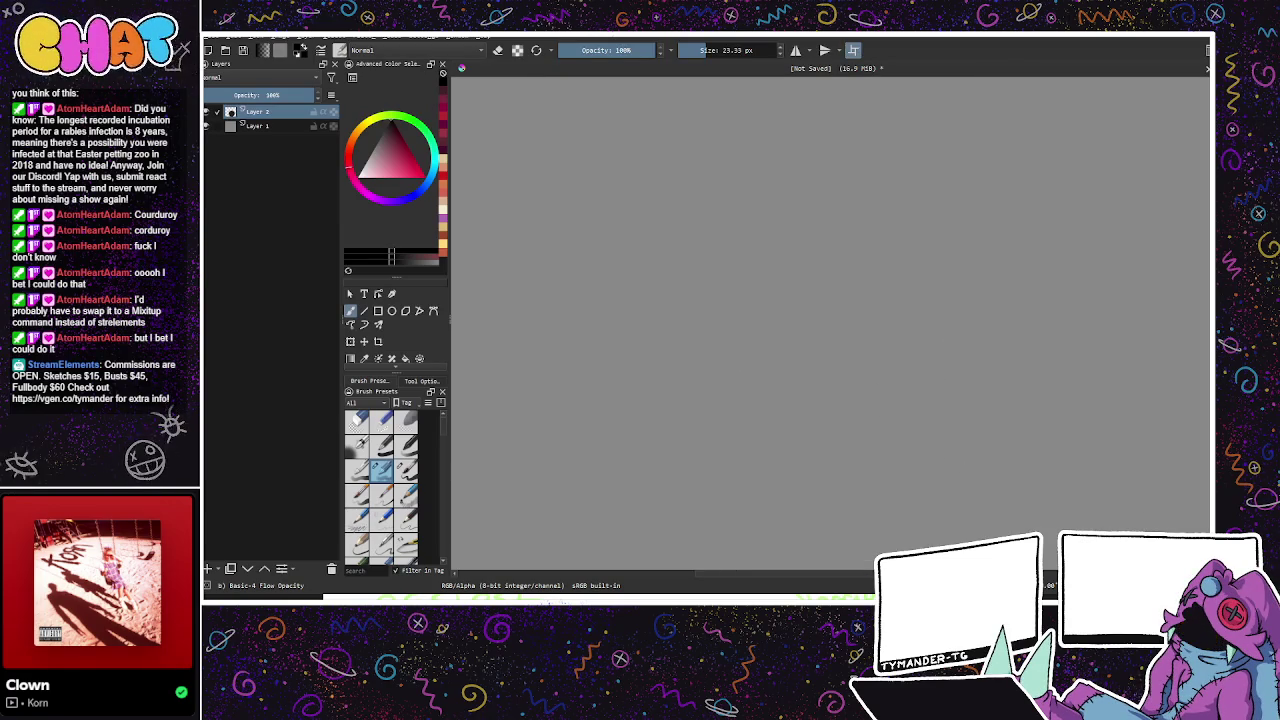
# Step: Turn wrap-around off and test short horizontal line strokes, undoing part of one
pyautogui.press('w')
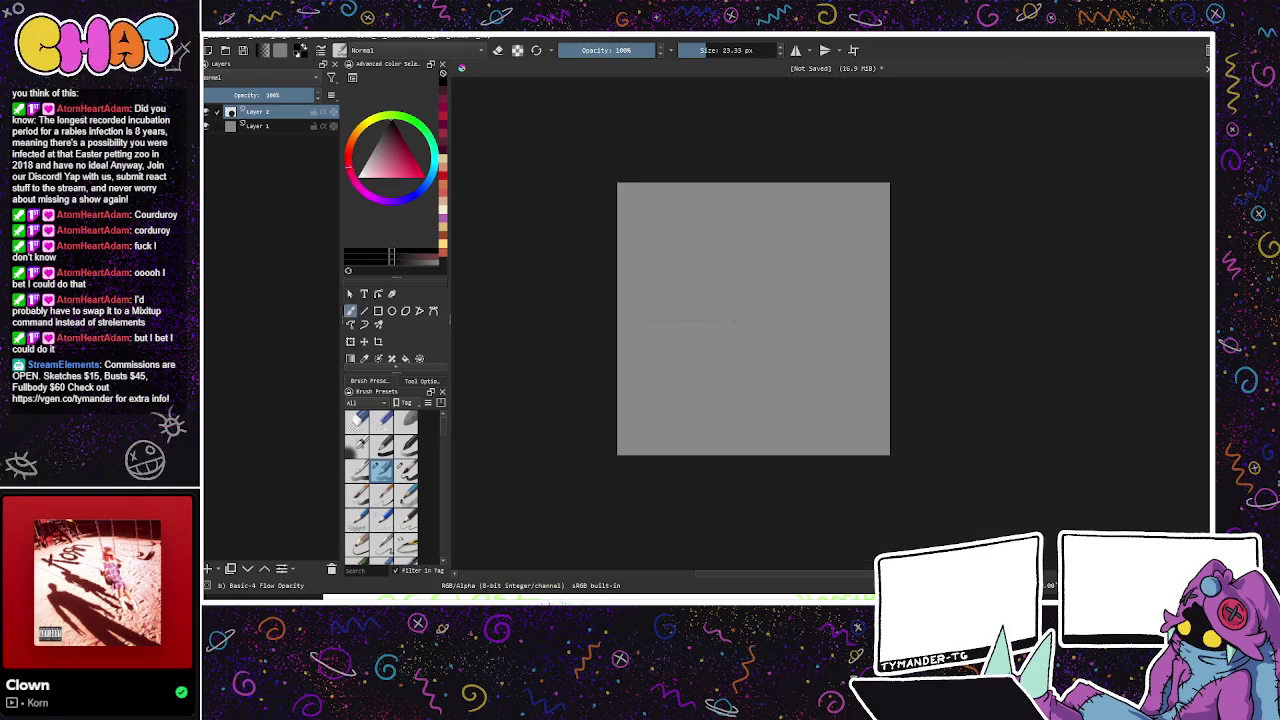
pyautogui.moveTo(735, 321); pyautogui.dragTo(870, 318)
pyautogui.moveTo(750, 325); pyautogui.dragTo(911, 323)
pyautogui.hotkey('ctrl', 'z')
pyautogui.moveTo(745, 325); pyautogui.dragTo(921, 320)
# Step: Re-enable wrap-around and draw one continuous faint horizontal line across the canvas
pyautogui.moveTo(625, 287); pyautogui.dragTo(672, 287)
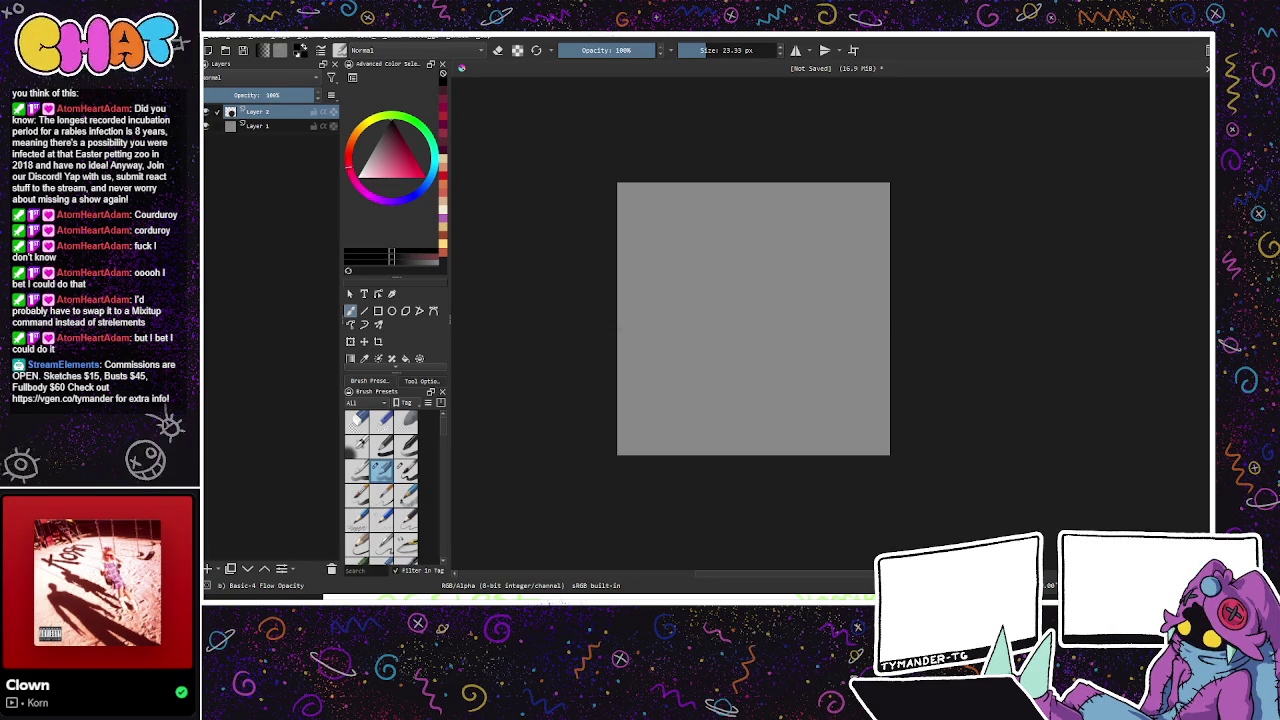
pyautogui.moveTo(728, 324); pyautogui.dragTo(776, 323)
pyautogui.hotkey('ctrl', 'z')
pyautogui.click(853, 50)
pyautogui.moveTo(535, 322); pyautogui.dragTo(1195, 322)
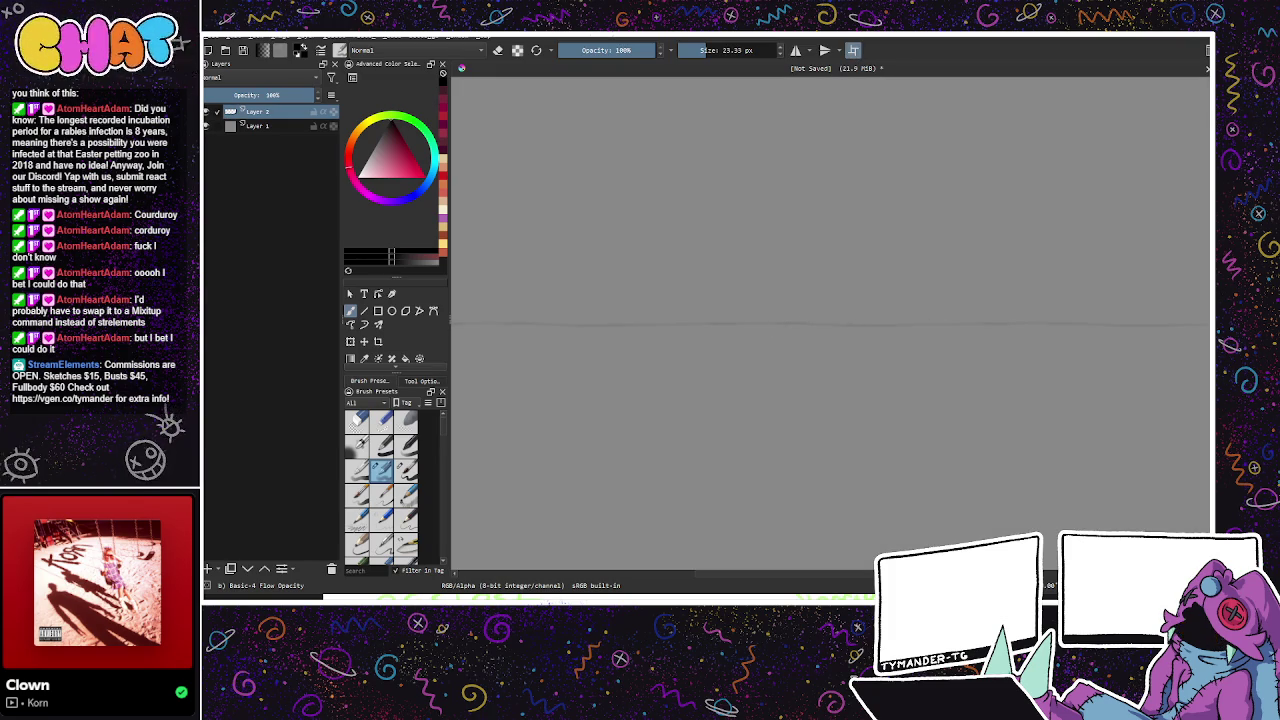
# Step: Paint faint vertical grid lines in wrap-around mode, tilting then straightening the view, and add Paint Layer 3
pyautogui.moveTo(893, 382); pyautogui.dragTo(877, 477)
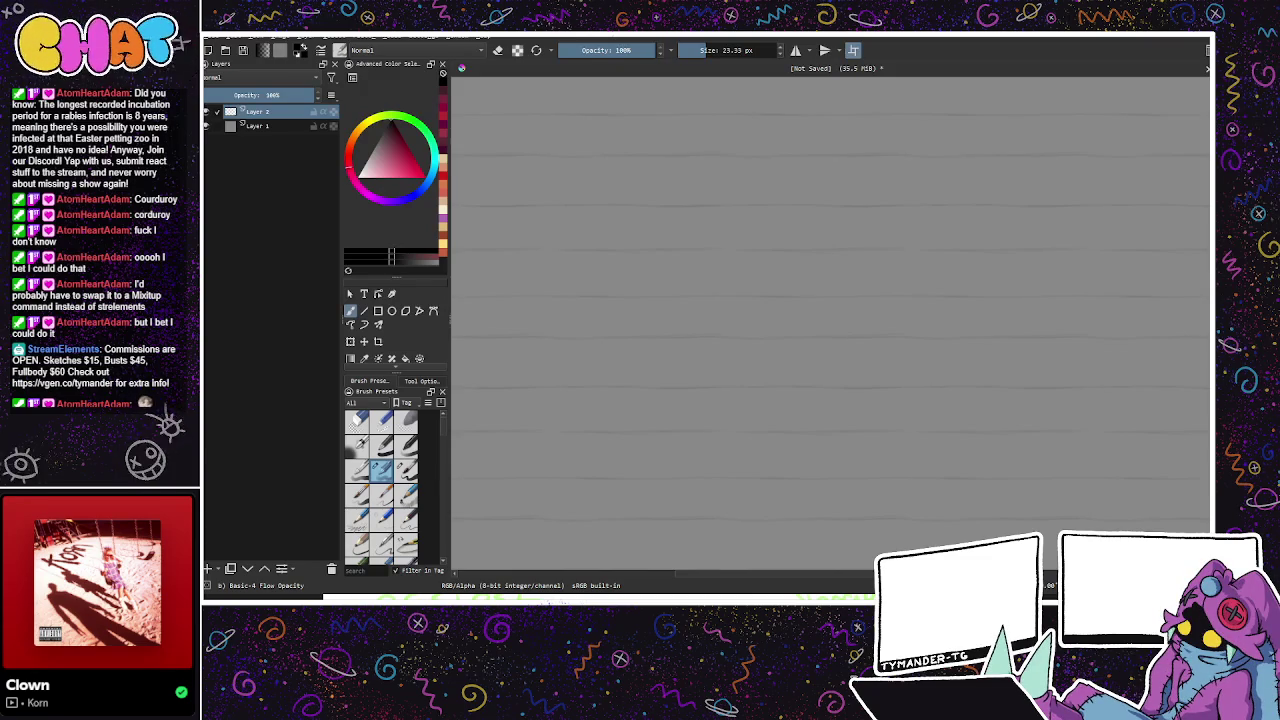
pyautogui.press('4')
pyautogui.press('4')
pyautogui.press('5')
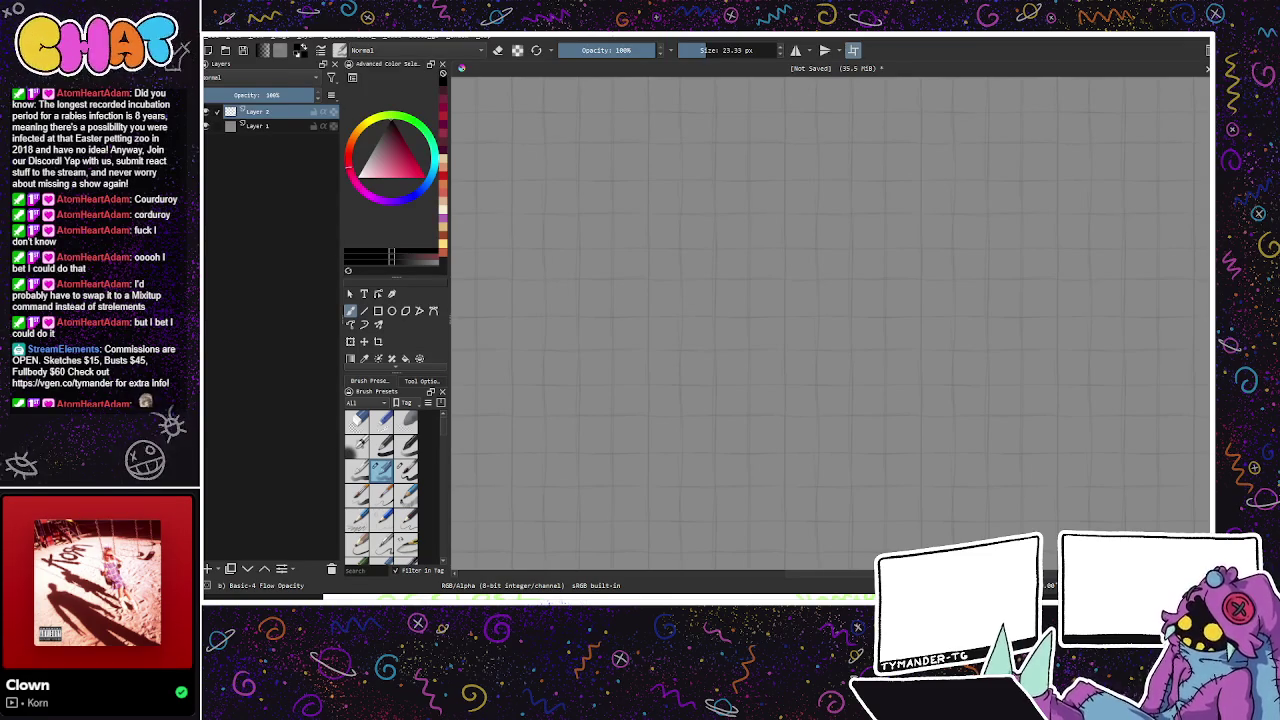
pyautogui.click(208, 568)
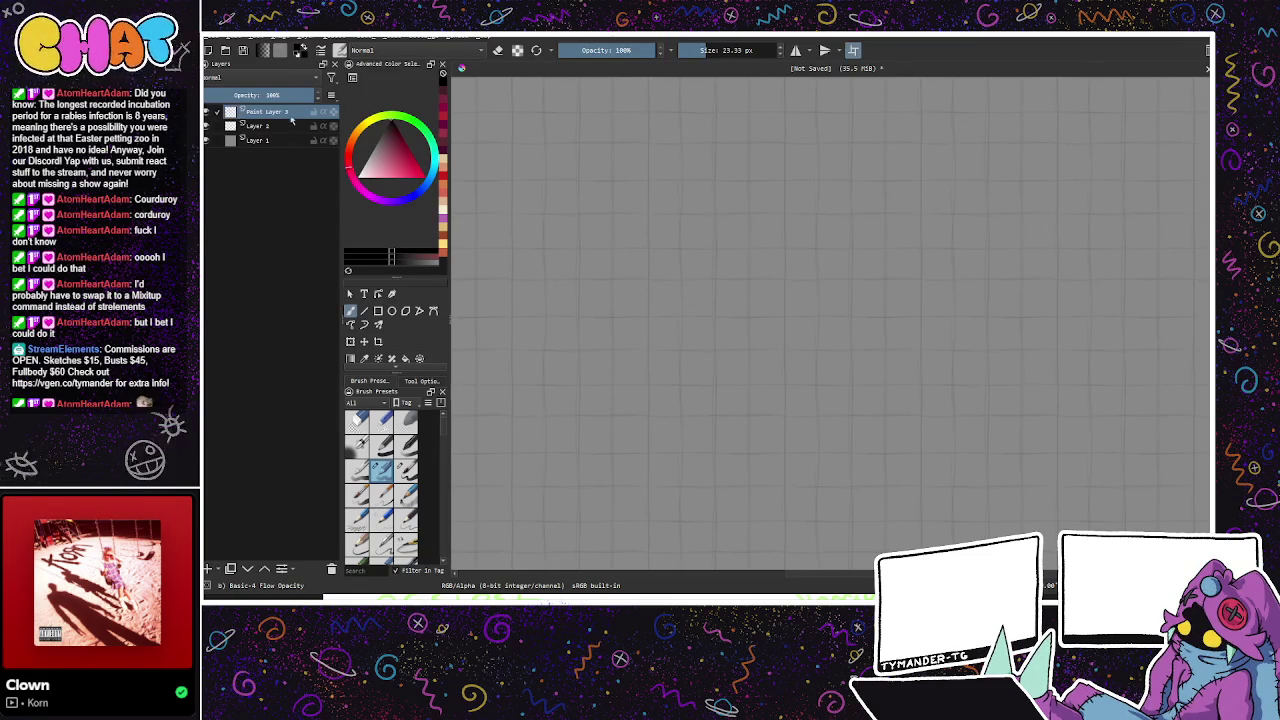
# Step: Move the new layer below Layer 2 and flood-fill it with a dark teal
pyautogui.moveTo(231, 112); pyautogui.dragTo(241, 134)
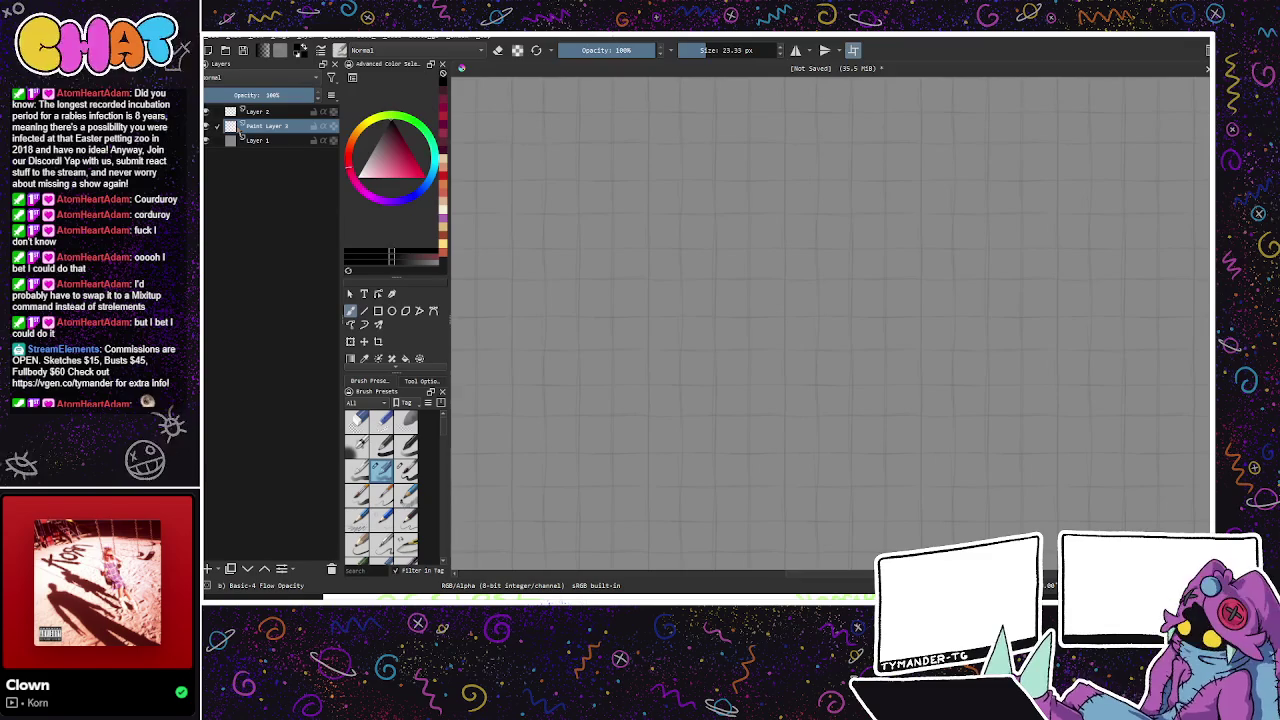
pyautogui.click(436, 164)
pyautogui.click(388, 165)
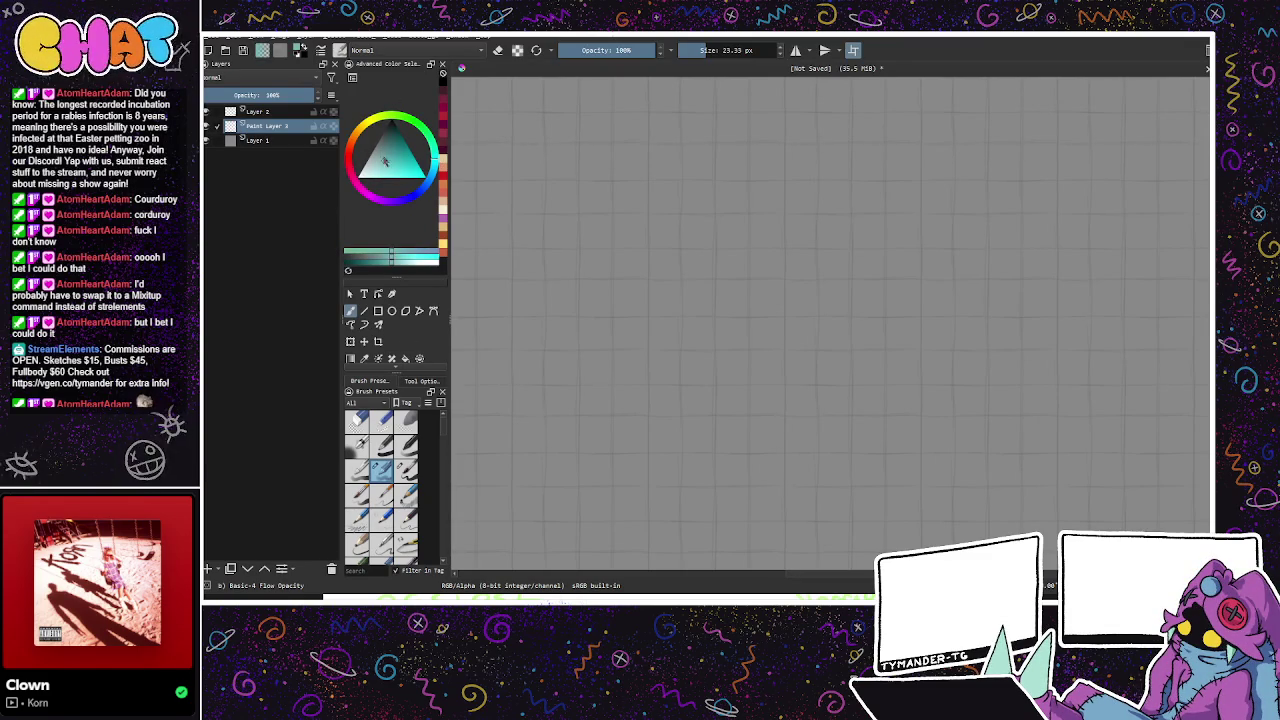
pyautogui.click(390, 167)
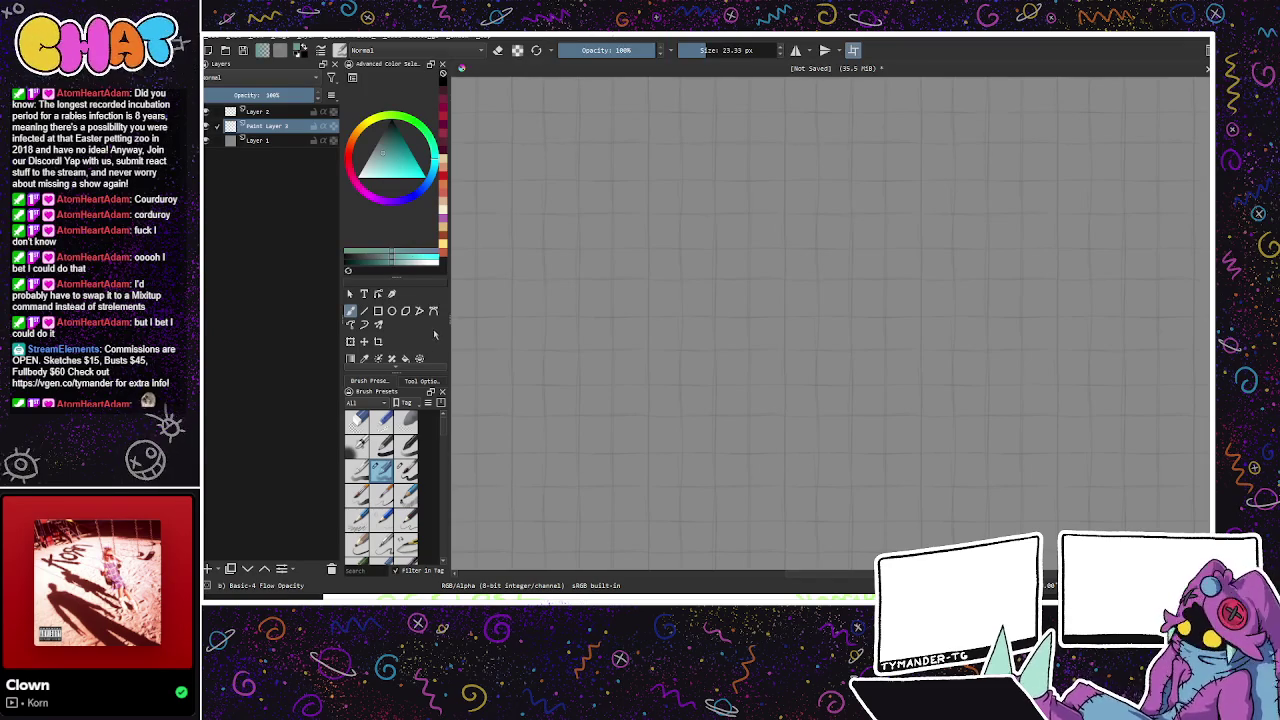
pyautogui.click(405, 358)
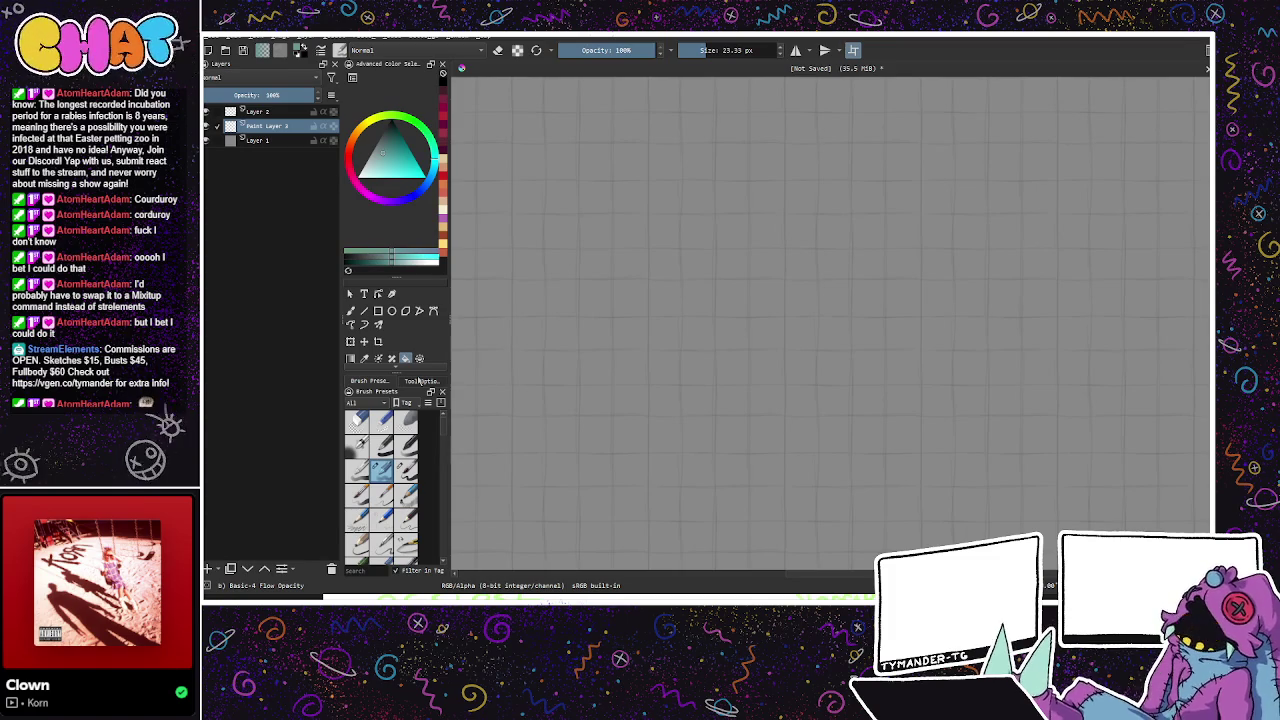
pyautogui.click(626, 290)
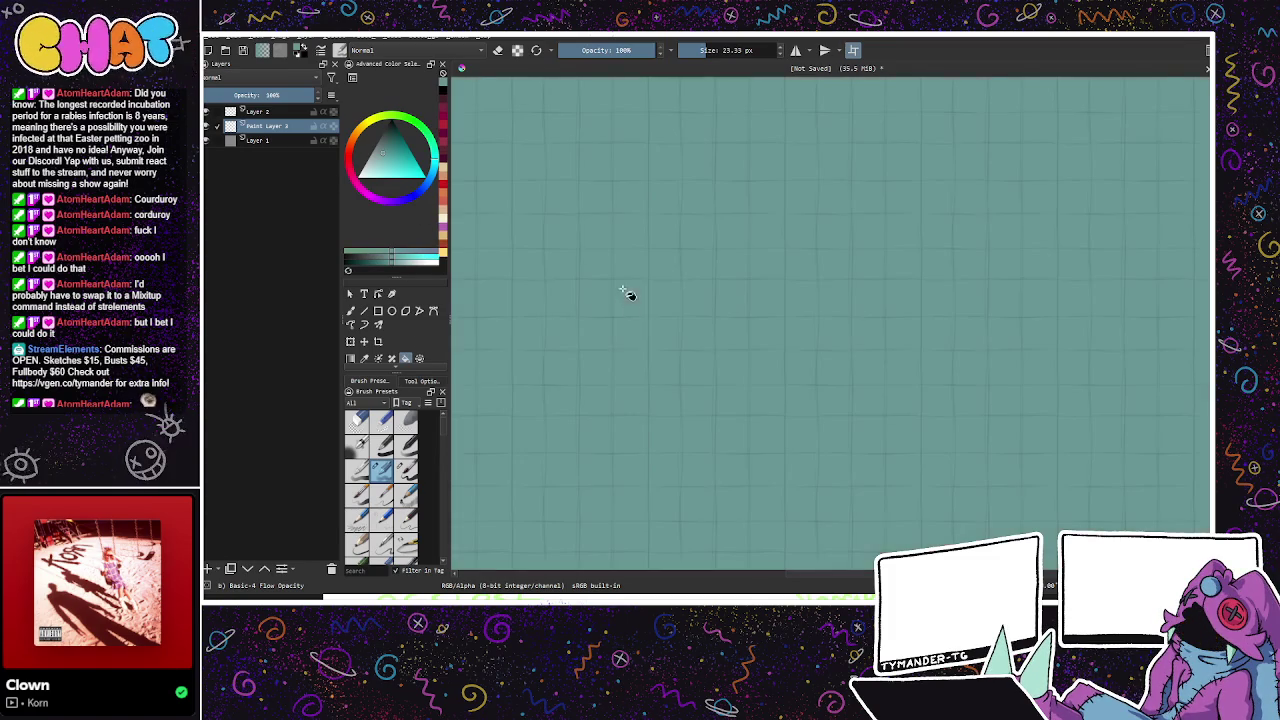
# Step: Pick another teal shade for the brush and add two empty layers, Paint Layers 4 and 5
pyautogui.press('b')
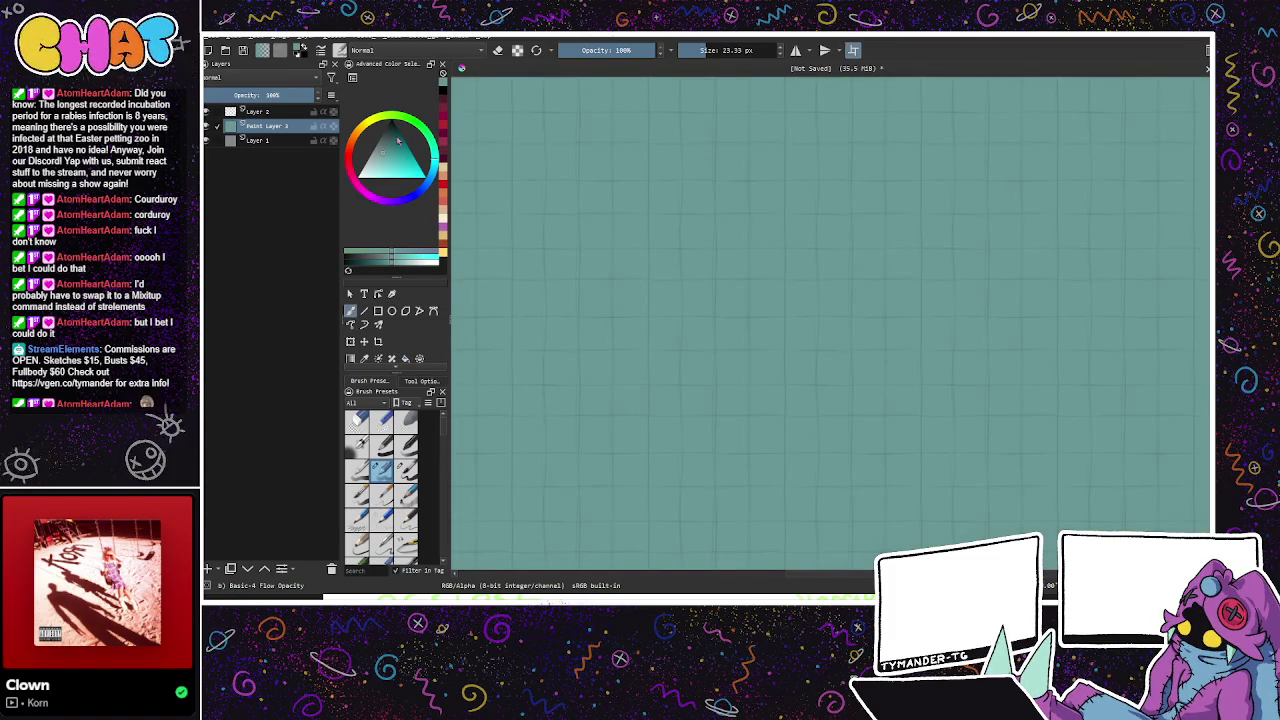
pyautogui.click(398, 141)
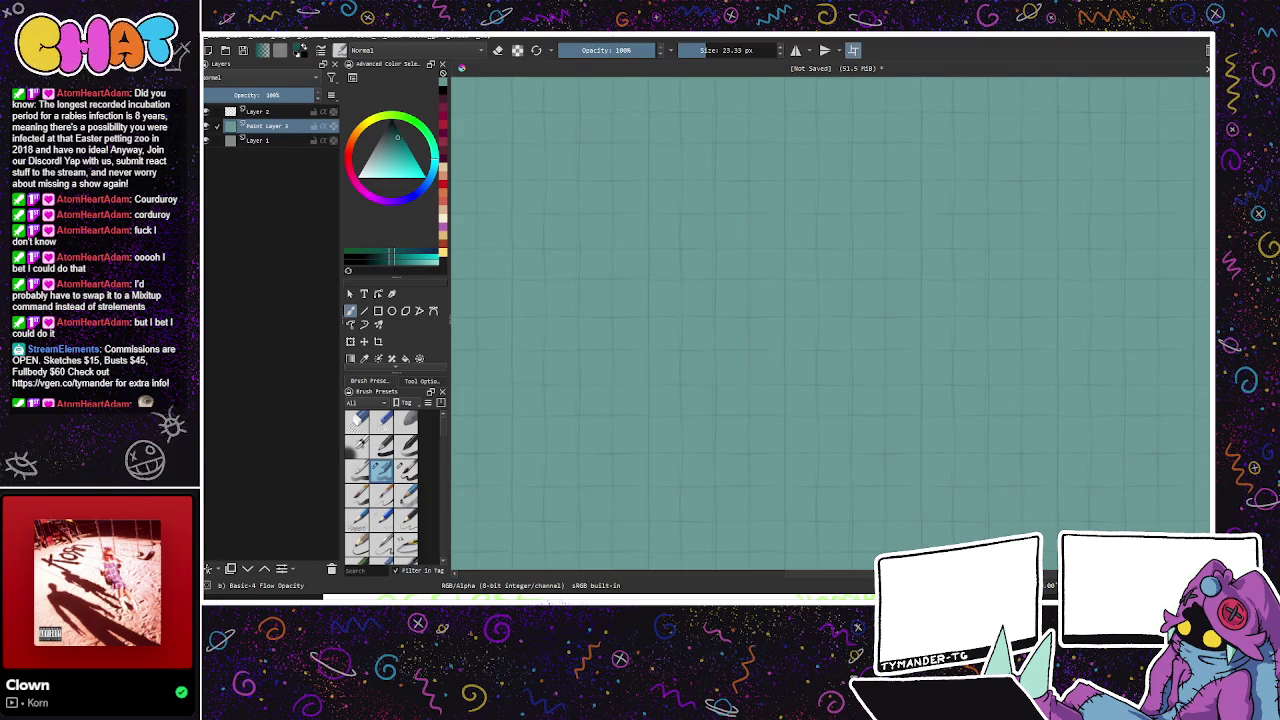
pyautogui.press('Insert')
pyautogui.press('Insert')
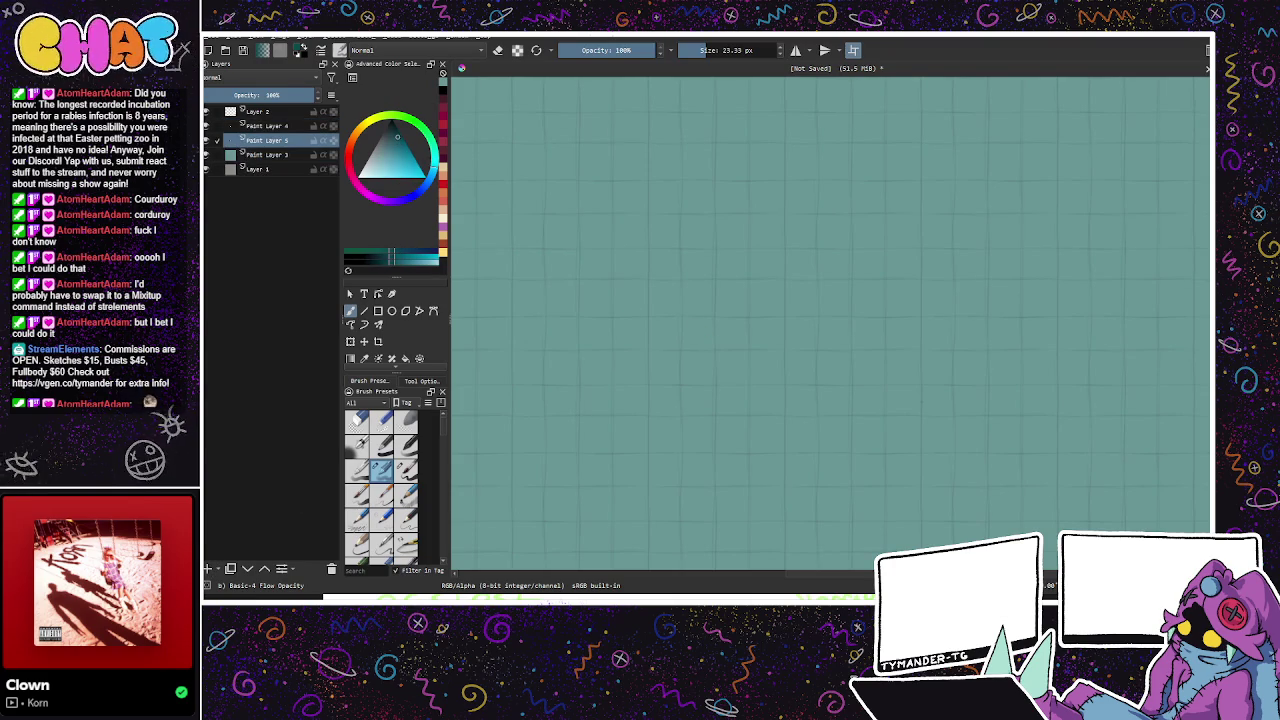
# Step: Enlarge the brush to about 147 px and paint dark shading along the grid on a rotated view
pyautogui.click(710, 55)
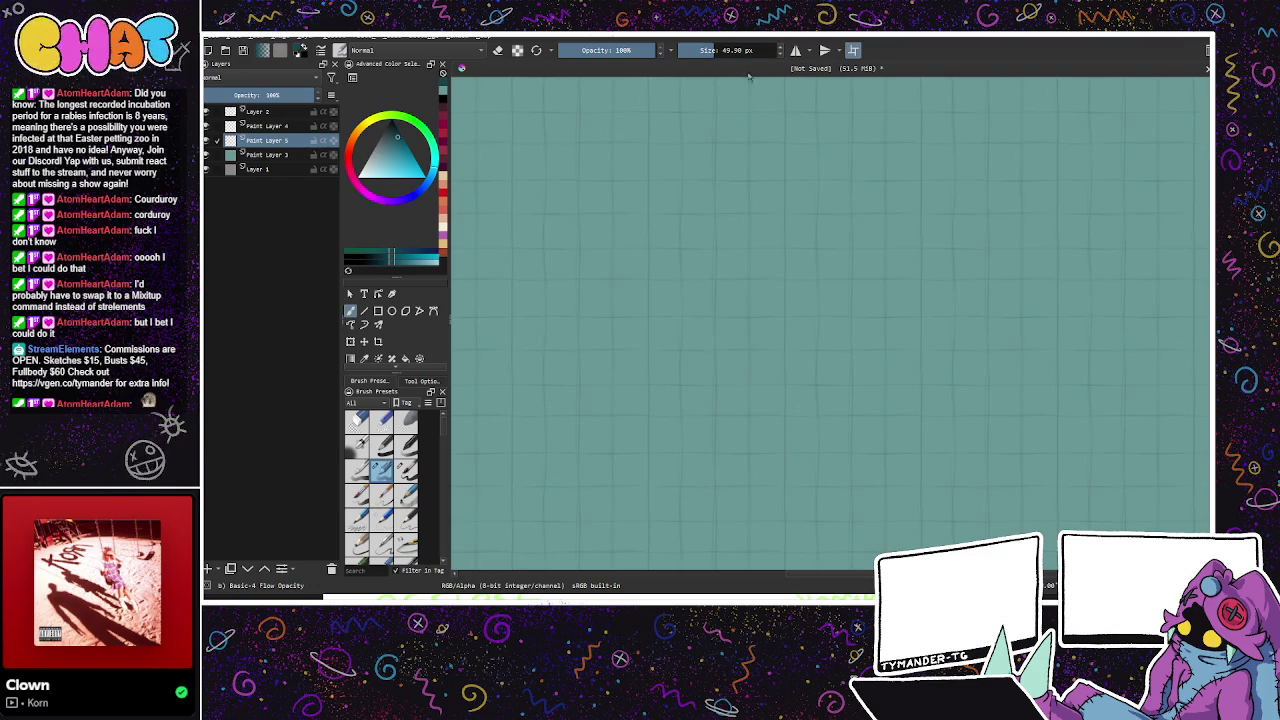
pyautogui.moveTo(722, 50); pyautogui.dragTo(745, 50)
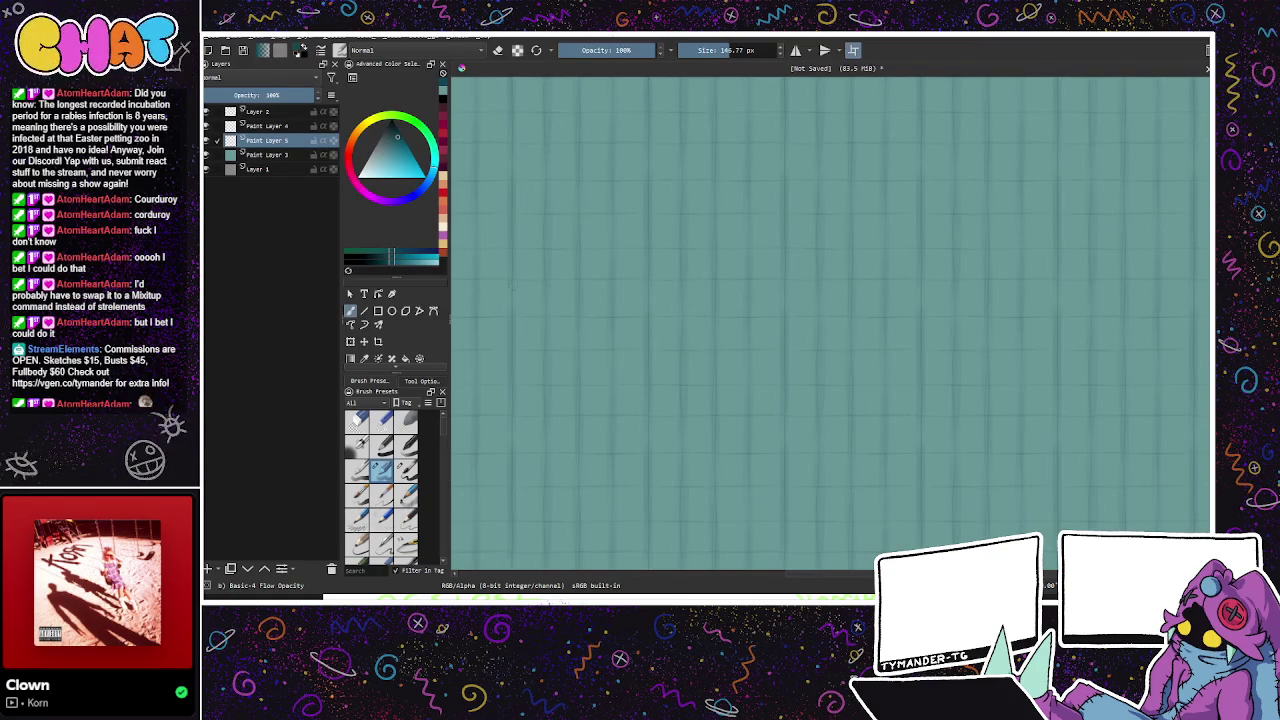
pyautogui.moveTo(802, 287); pyautogui.dragTo(771, 383)
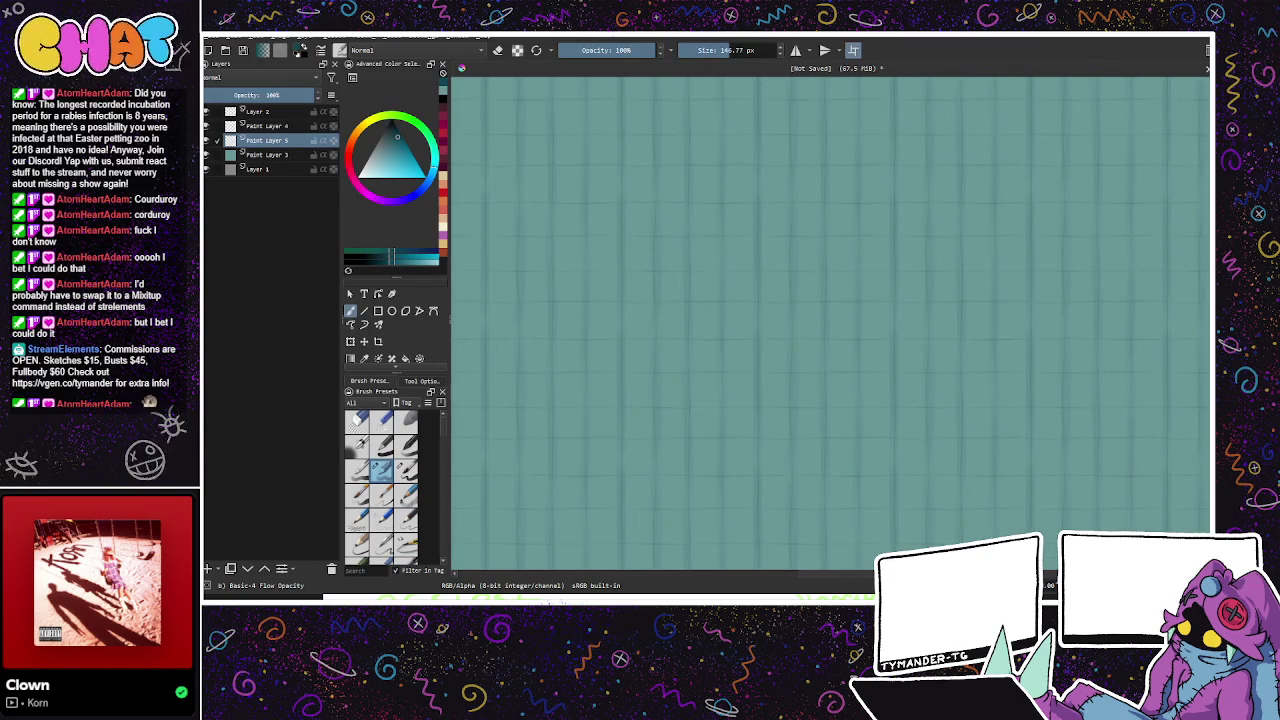
pyautogui.hotkey('ctrl', ']')
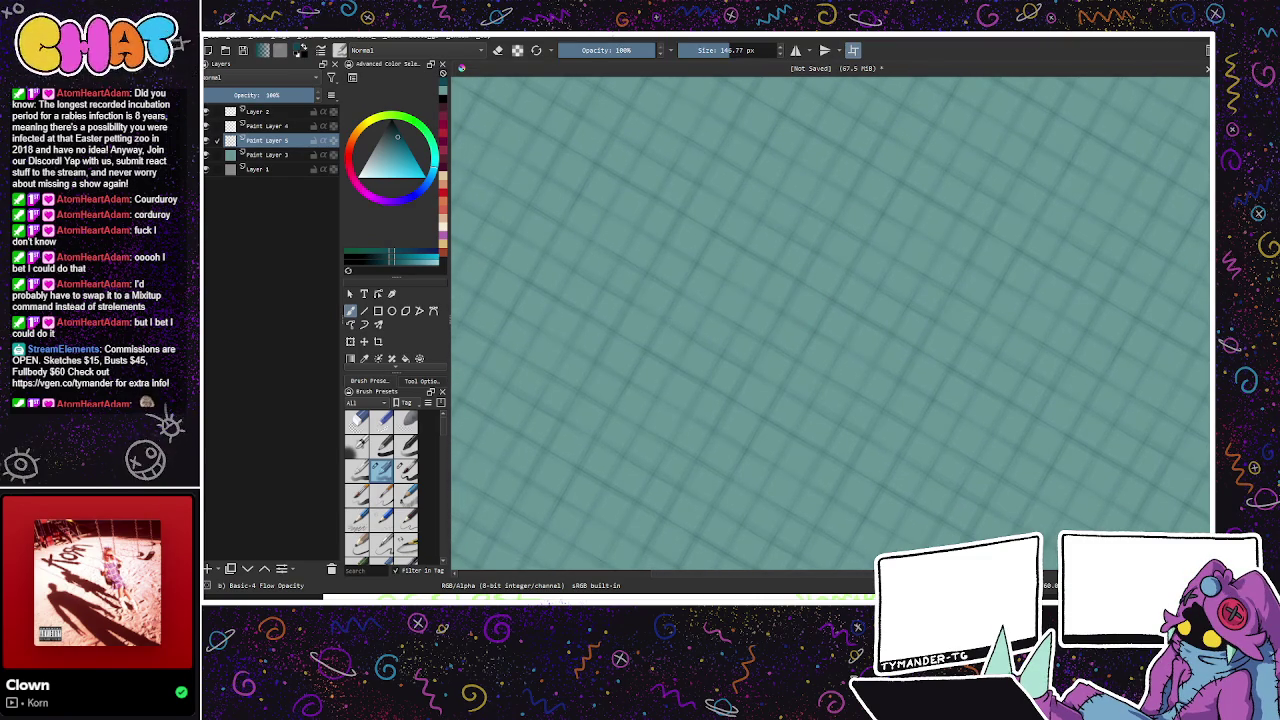
# Step: Add Paint Layer 6, shift the colour toward blue and shrink the brush to about 82 px
pyautogui.click(212, 567)
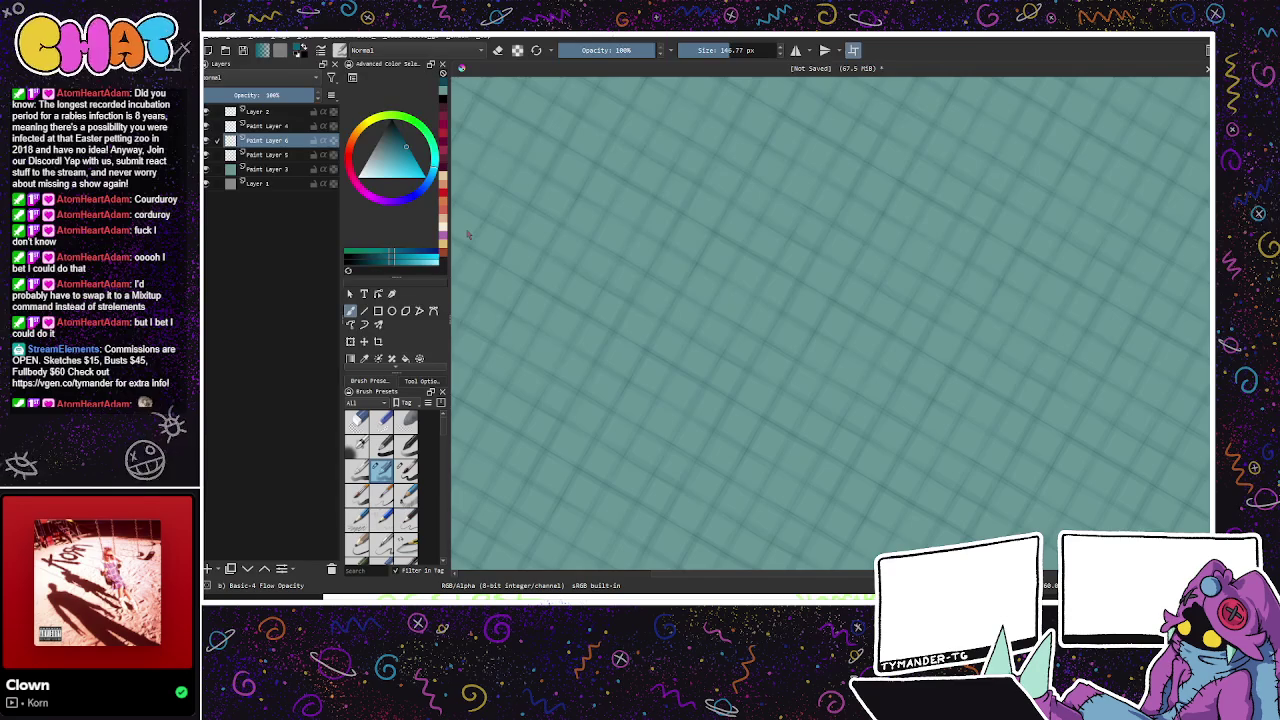
pyautogui.keyDown('ctrl'); pyautogui.click(467, 234); pyautogui.keyUp('ctrl')
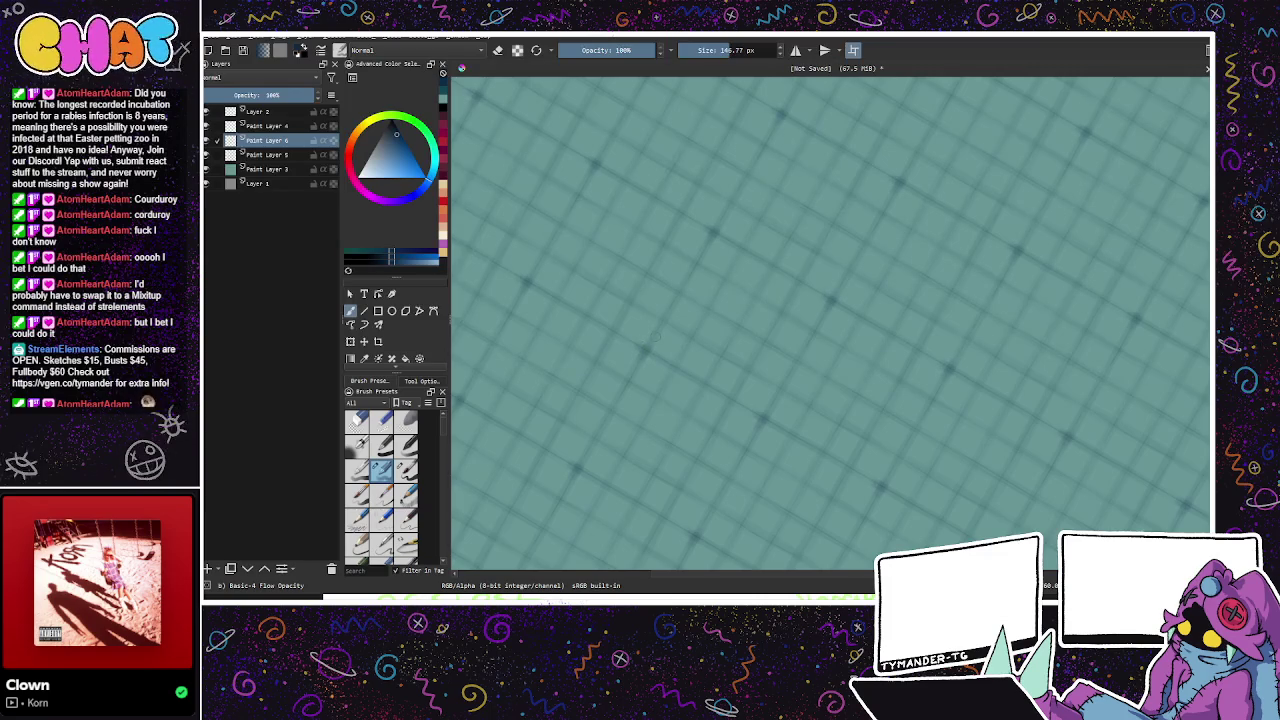
pyautogui.moveTo(760, 52); pyautogui.dragTo(722, 50)
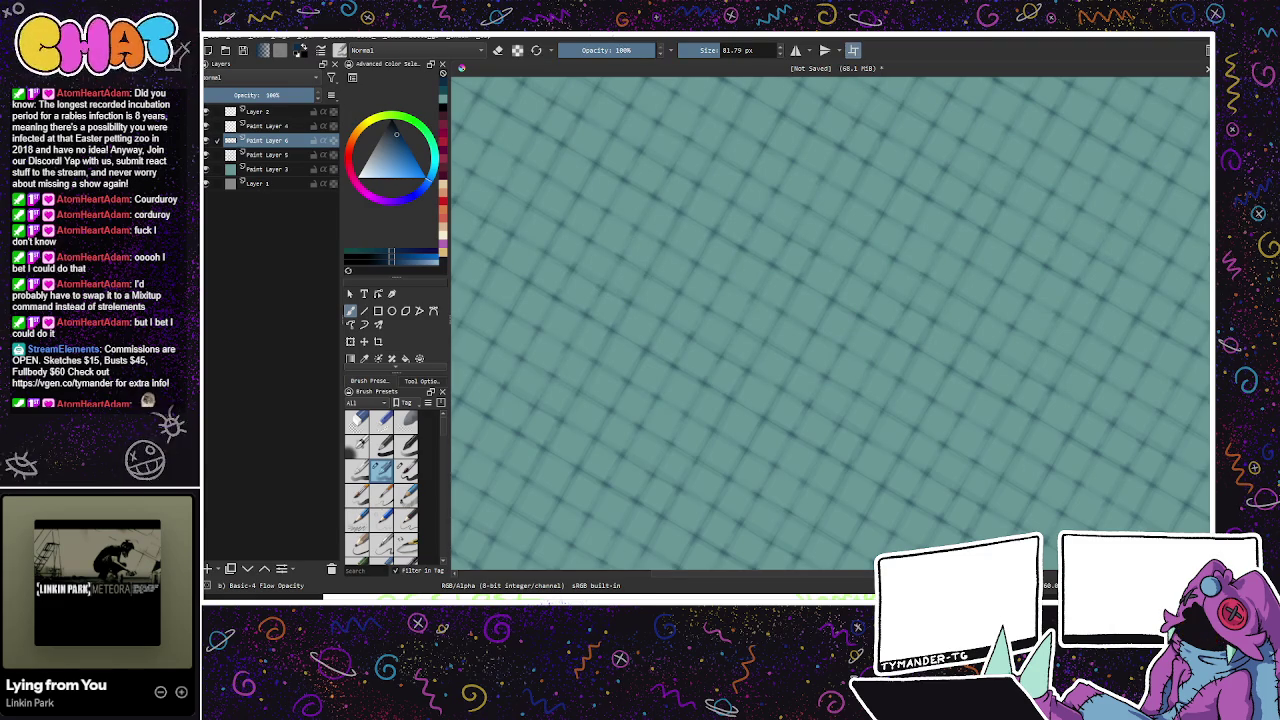
pyautogui.moveTo(751, 294); pyautogui.dragTo(800, 328)
# Step: Pick a much lighter shade and lower the shading layer's opacity to about 75%
pyautogui.click(394, 129)
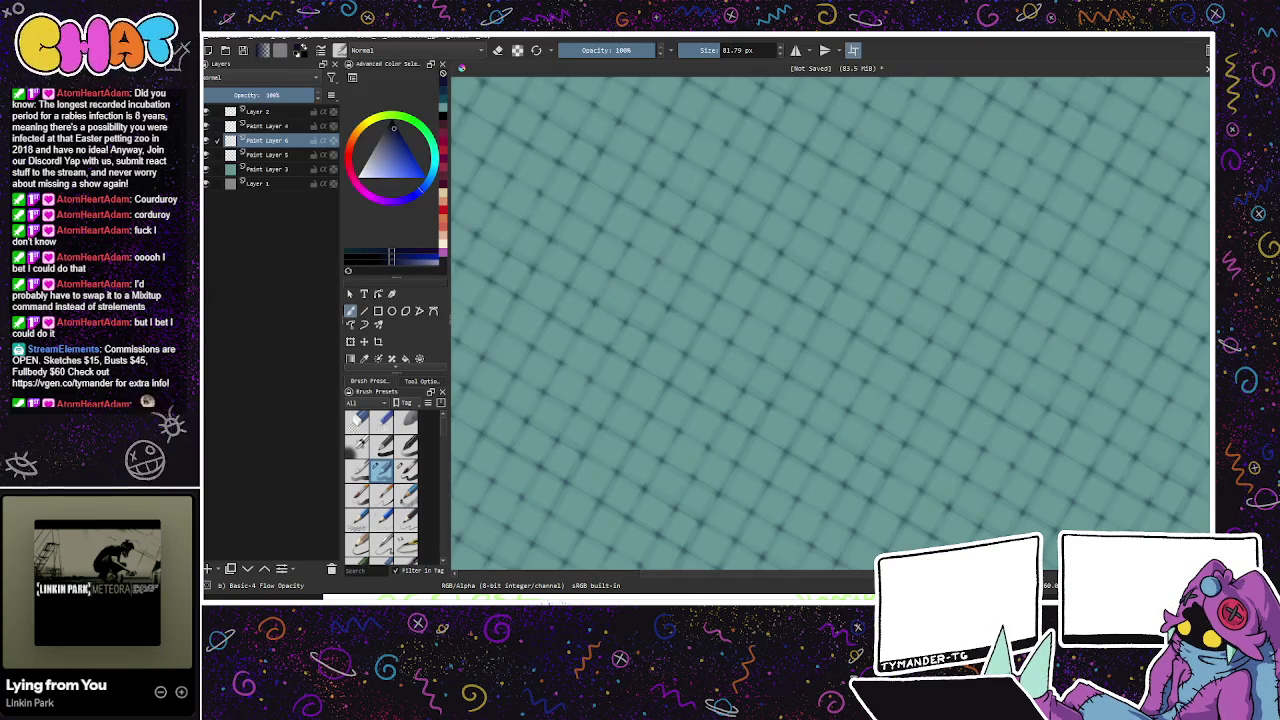
pyautogui.scroll(-1, 860, 400)
pyautogui.moveTo(288, 96); pyautogui.dragTo(272, 95)
pyautogui.moveTo(793, 397); pyautogui.dragTo(780, 377)
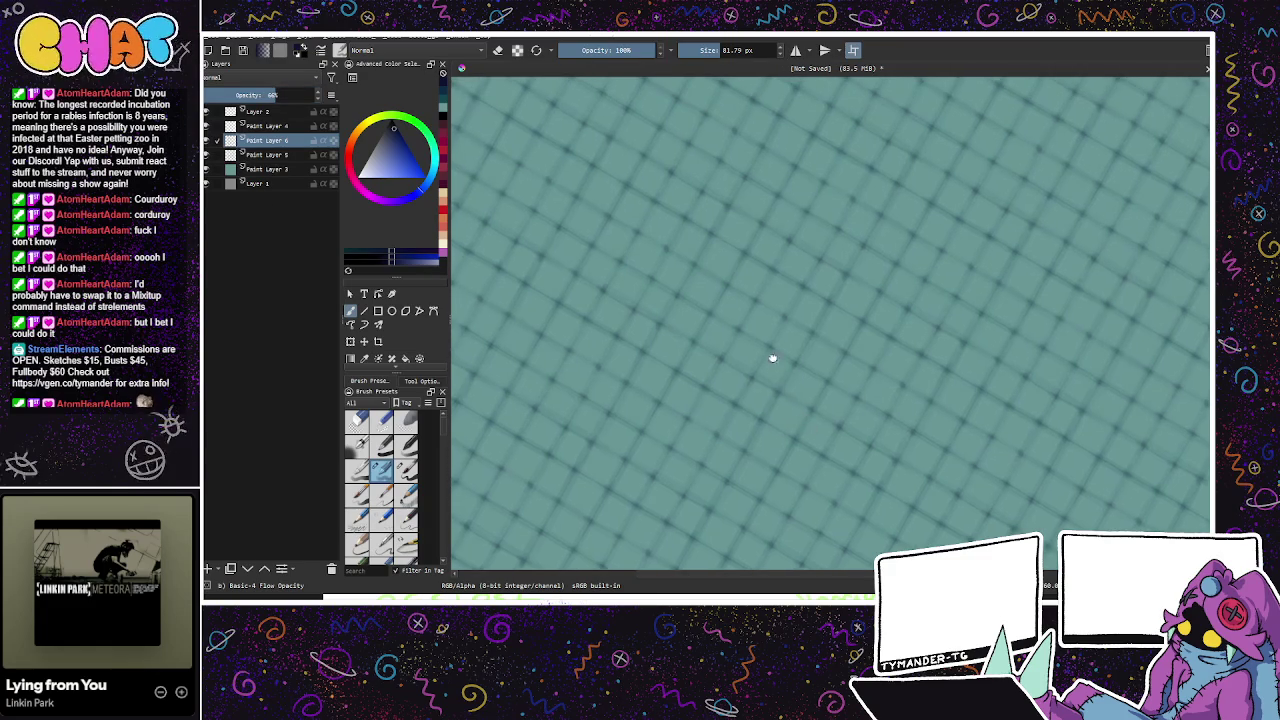
# Step: Briefly add a layer and resize the brush, then undo the added layer
pyautogui.click(208, 568)
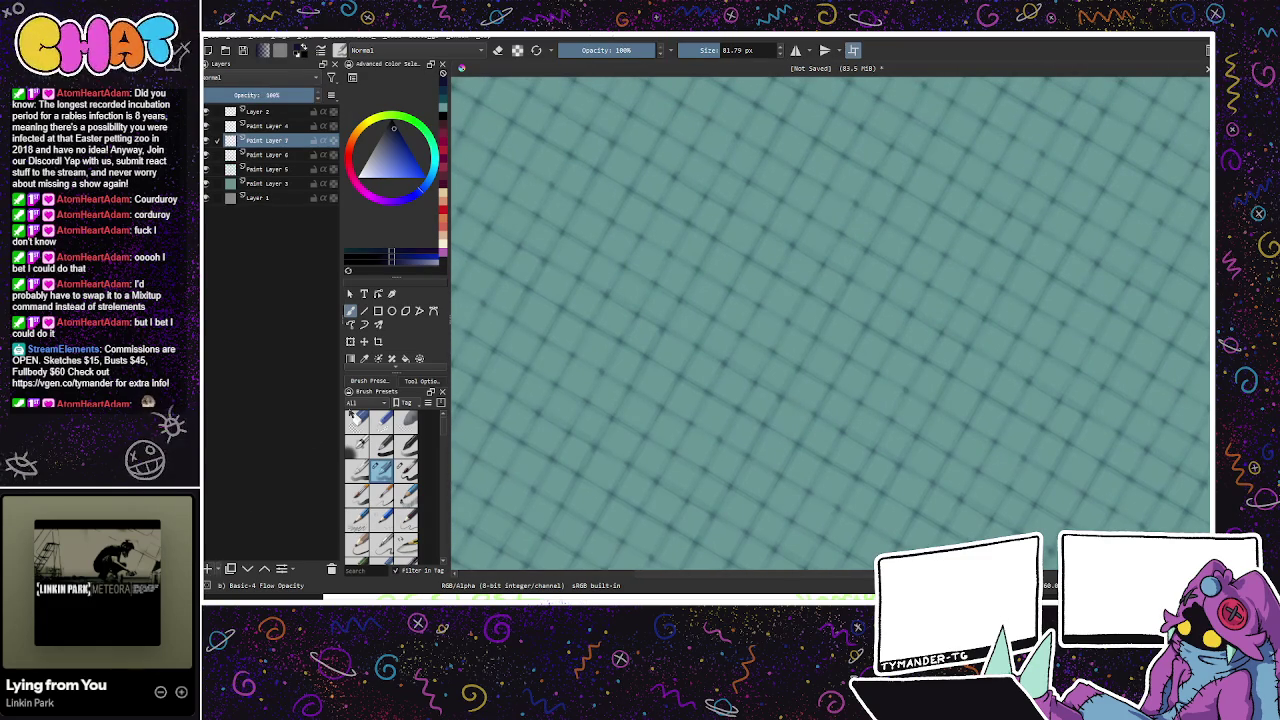
pyautogui.moveTo(708, 50); pyautogui.dragTo(698, 50)
pyautogui.hotkey('ctrl', 'z')
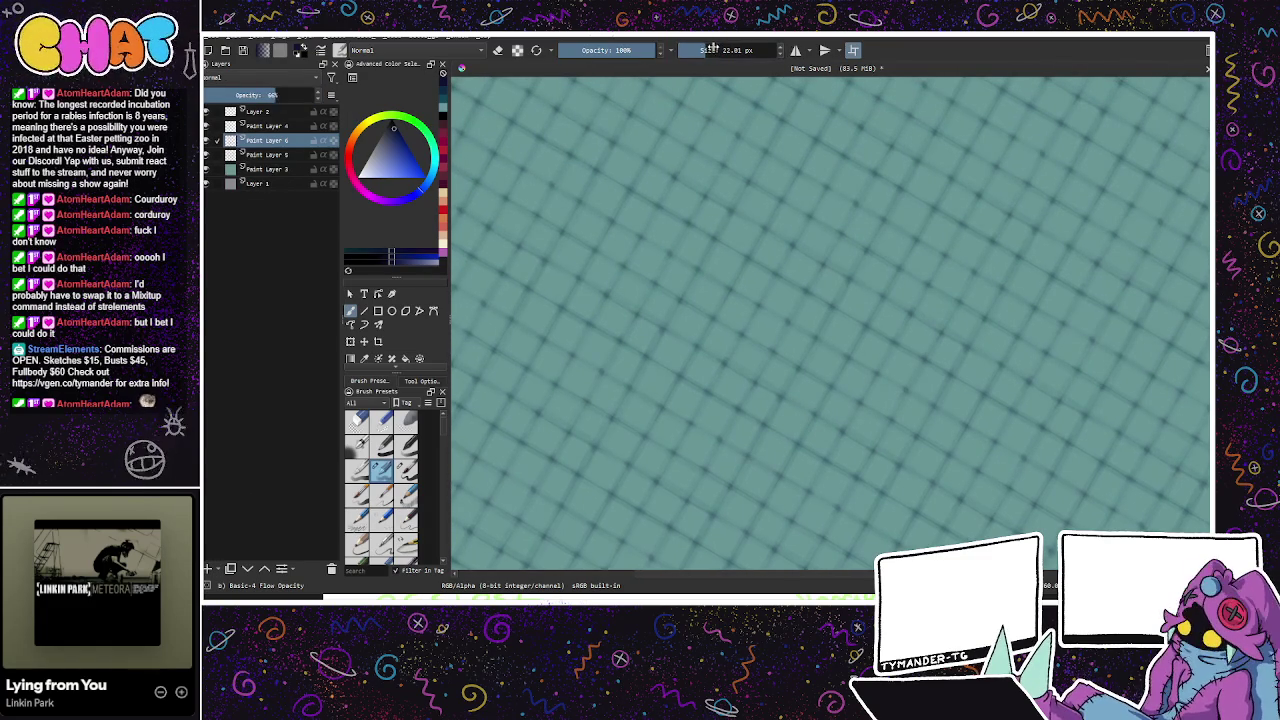
pyautogui.press(']')
pyautogui.press(']')
pyautogui.press(']')
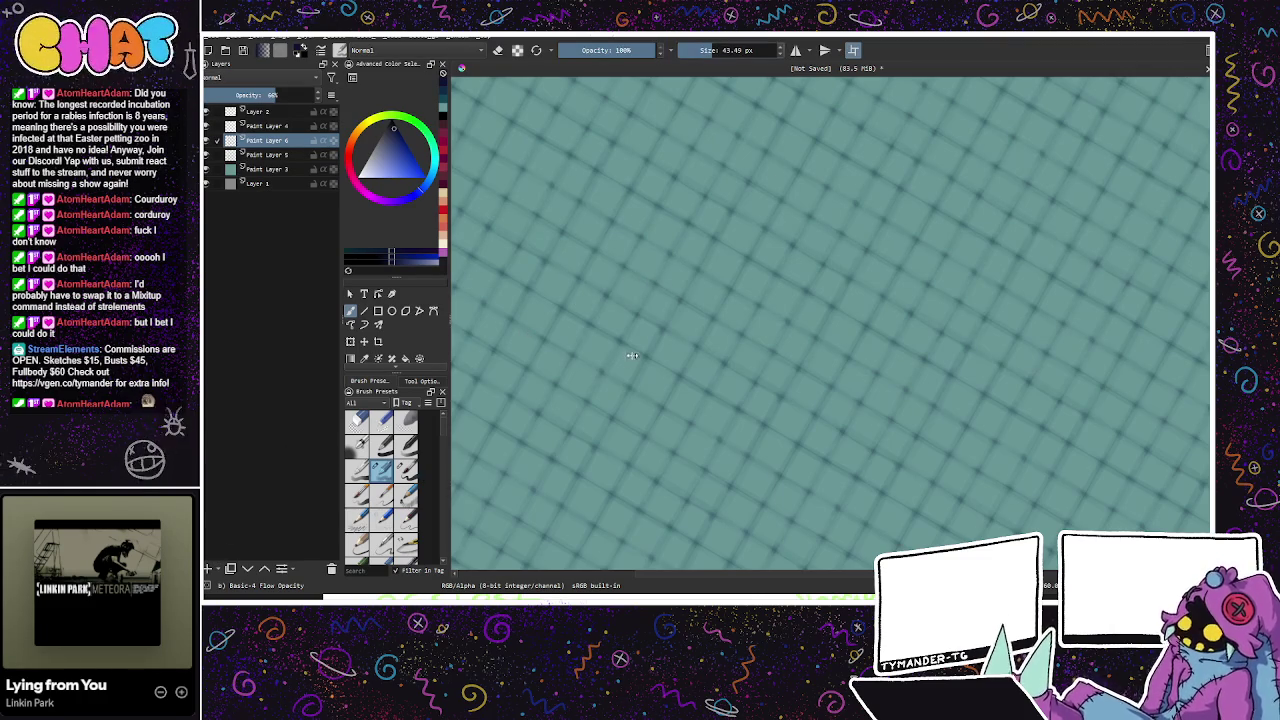
# Step: Add Paint Layer 7 and paint strokes across the tiles on a tilted view
pyautogui.click(207, 568)
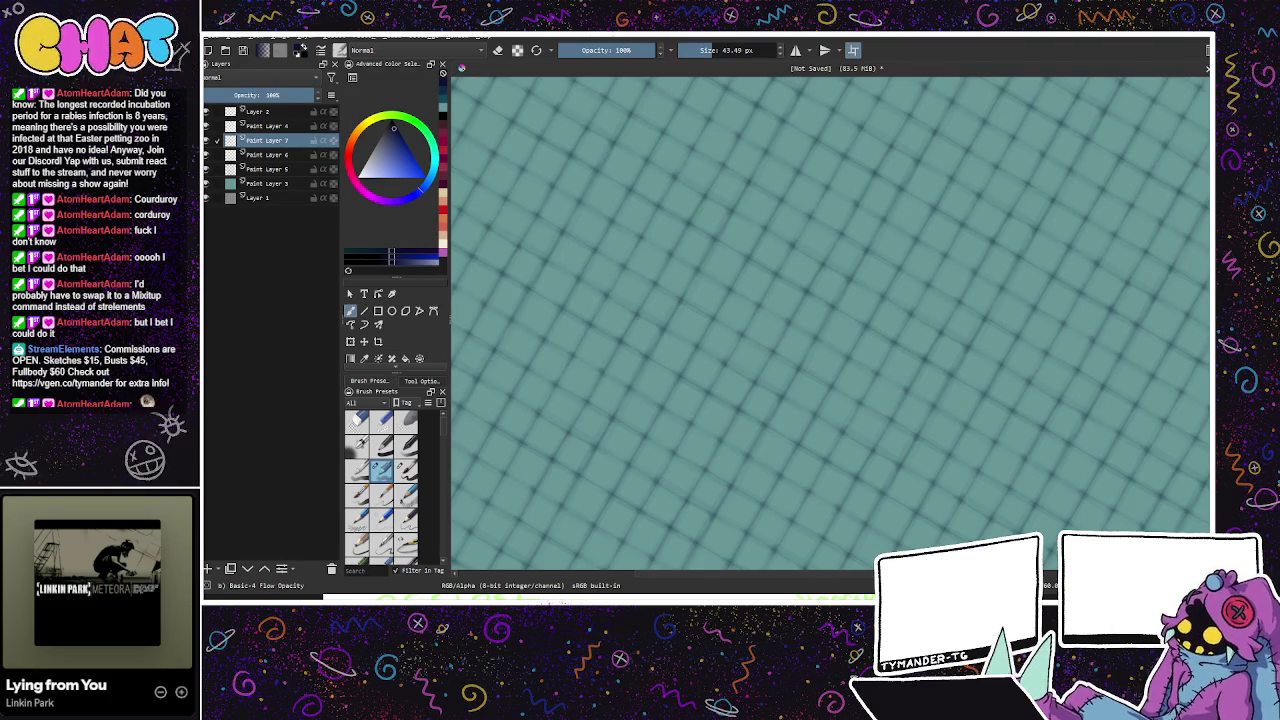
pyautogui.moveTo(683, 337); pyautogui.dragTo(846, 391)
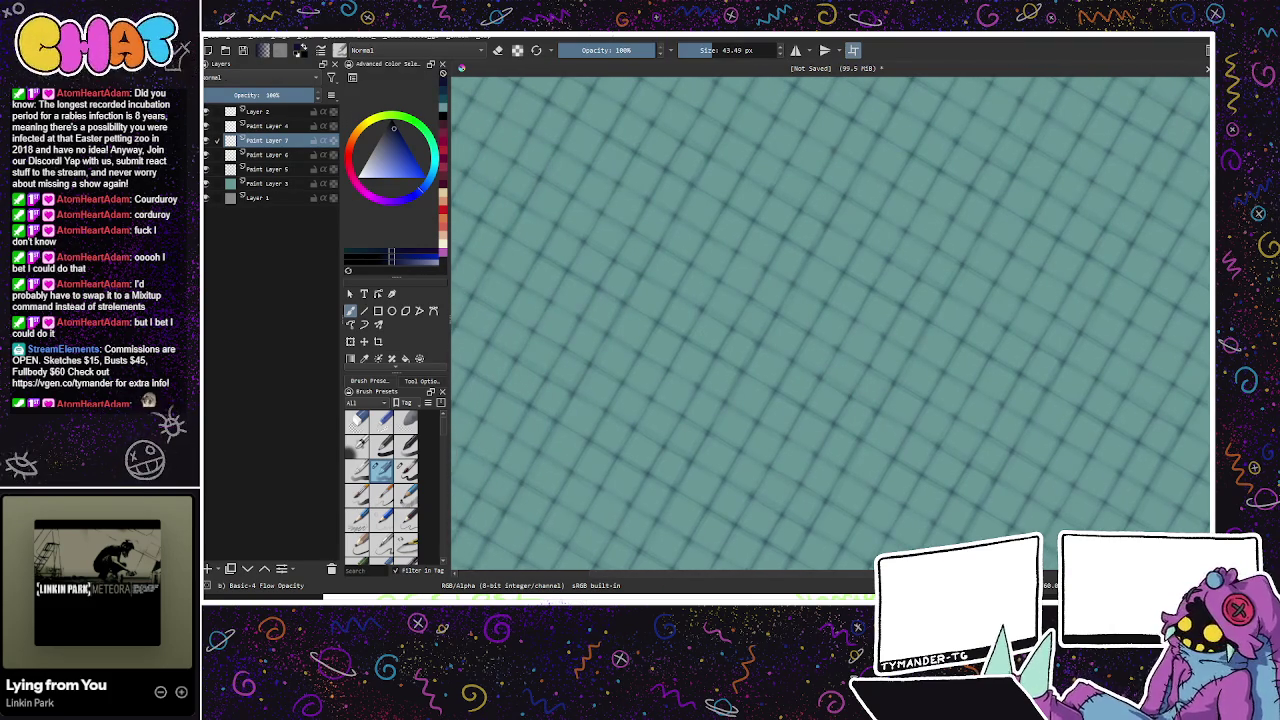
pyautogui.press('5')
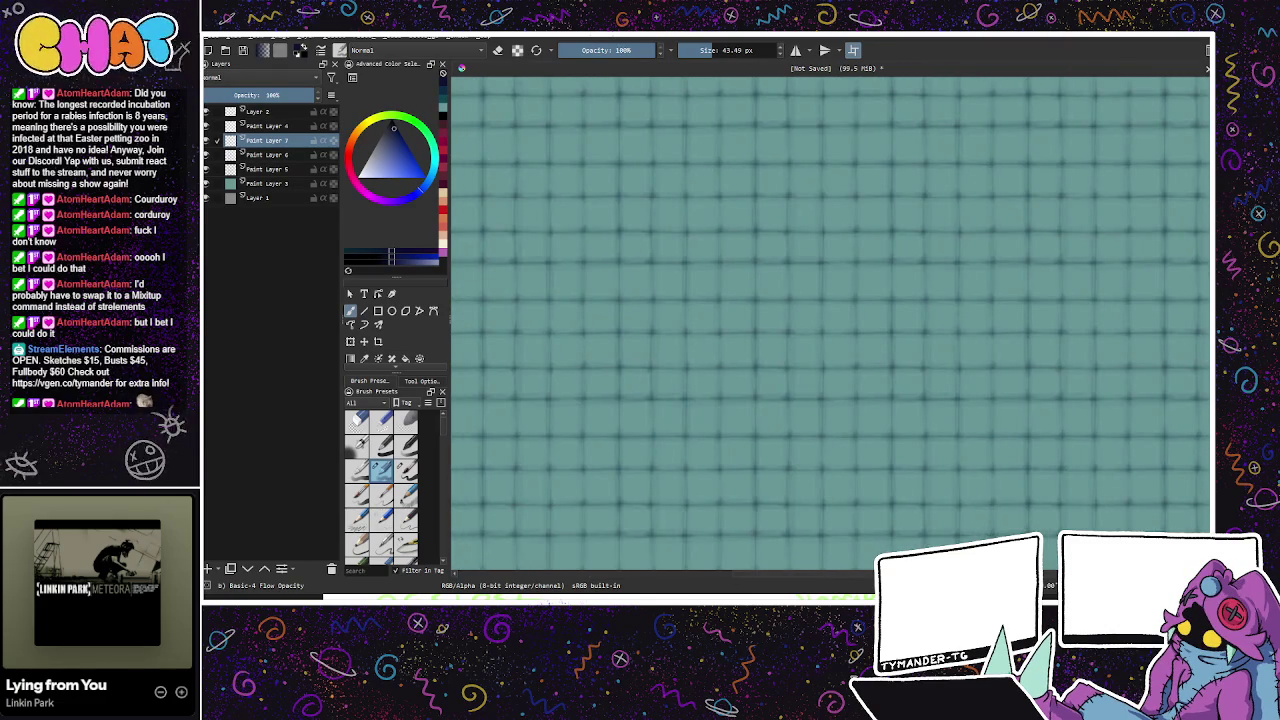
pyautogui.press('4')
pyautogui.press('4')
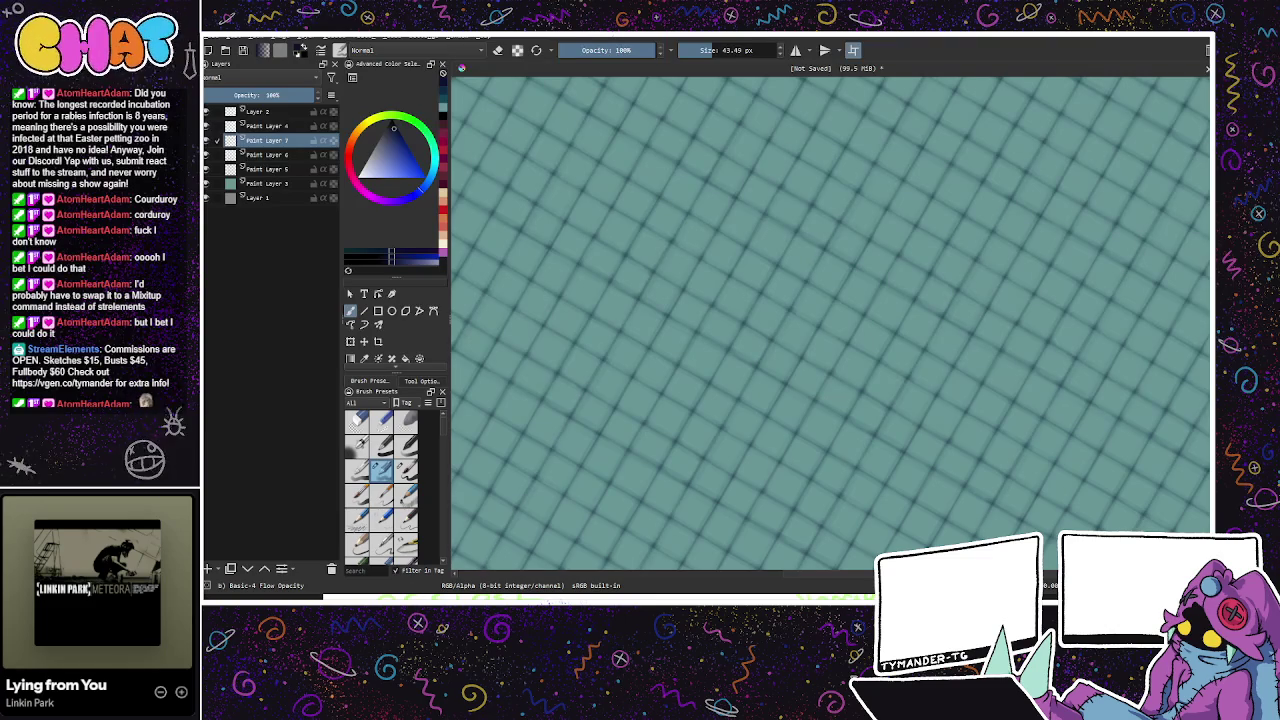
pyautogui.moveTo(742, 298); pyautogui.dragTo(820, 346)
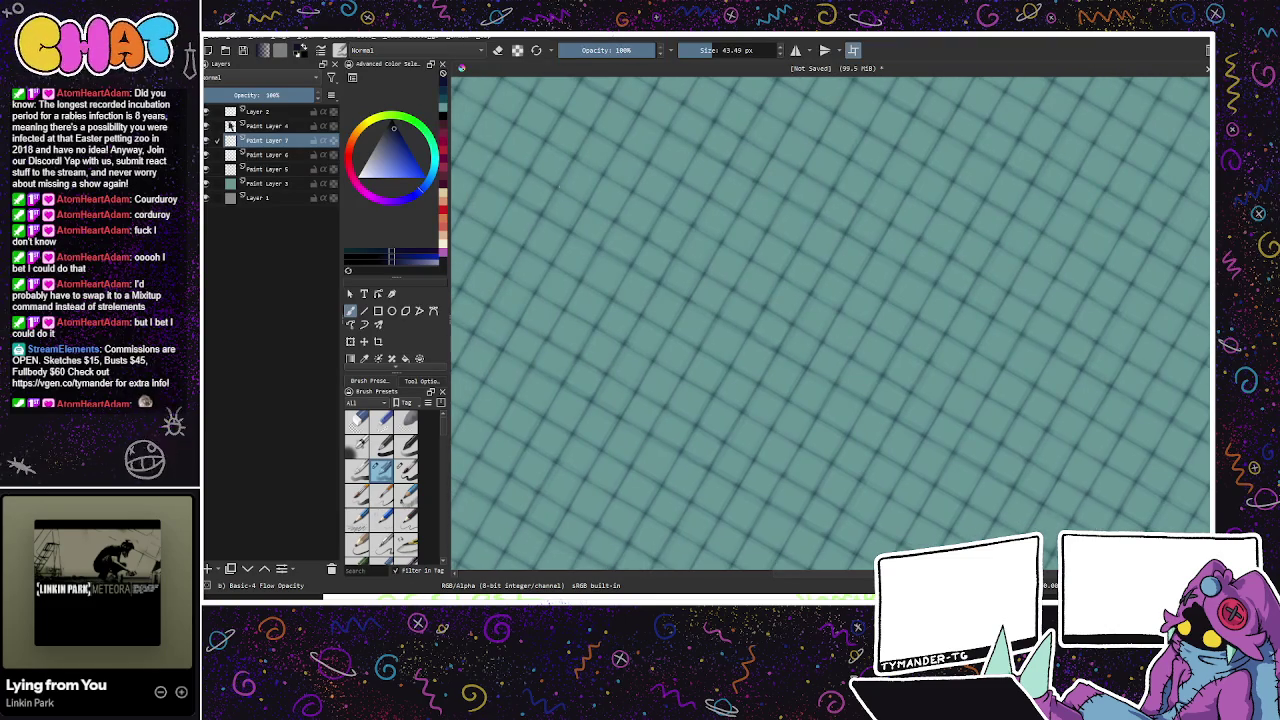
# Step: Hide the faint grid-lines Layer 2 and rotate the view back toward straight
pyautogui.click(207, 112)
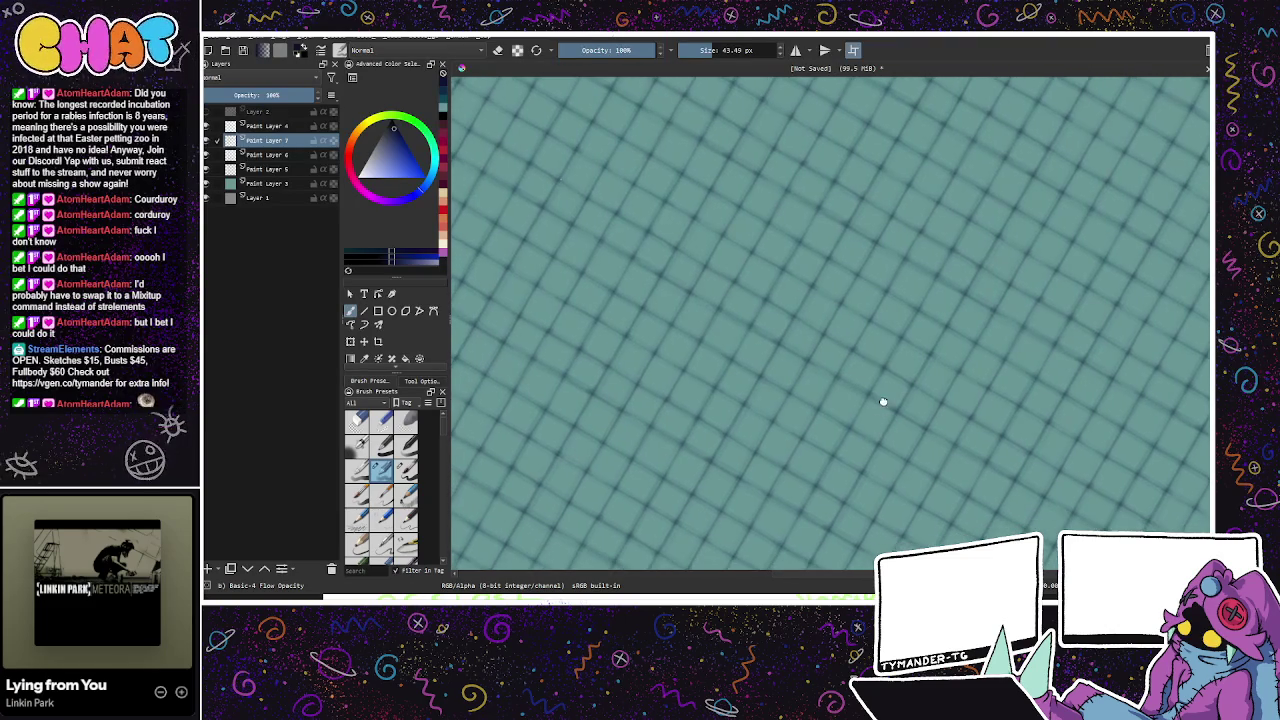
pyautogui.moveTo(883, 400); pyautogui.dragTo(889, 378)
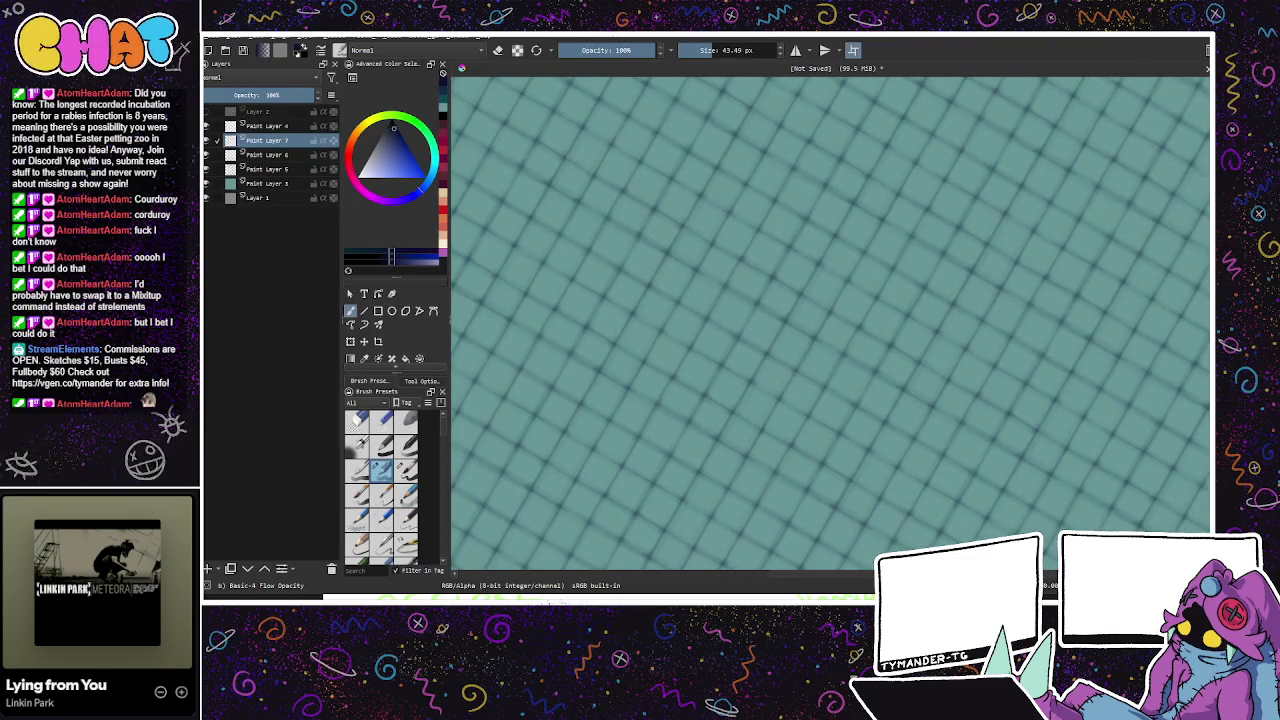
pyautogui.press('4')
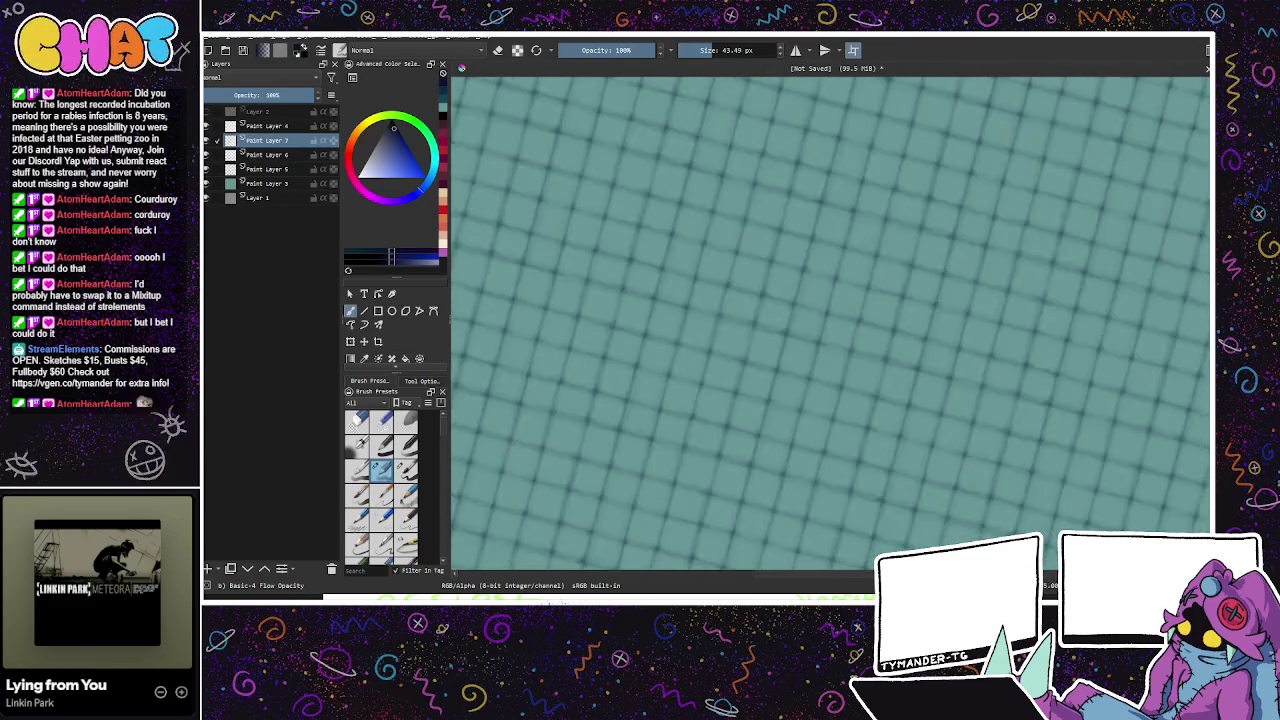
# Step: Straighten the view, adjust the teal paint colour and add Paint Layer 8
pyautogui.press('5')
pyautogui.click(437, 166)
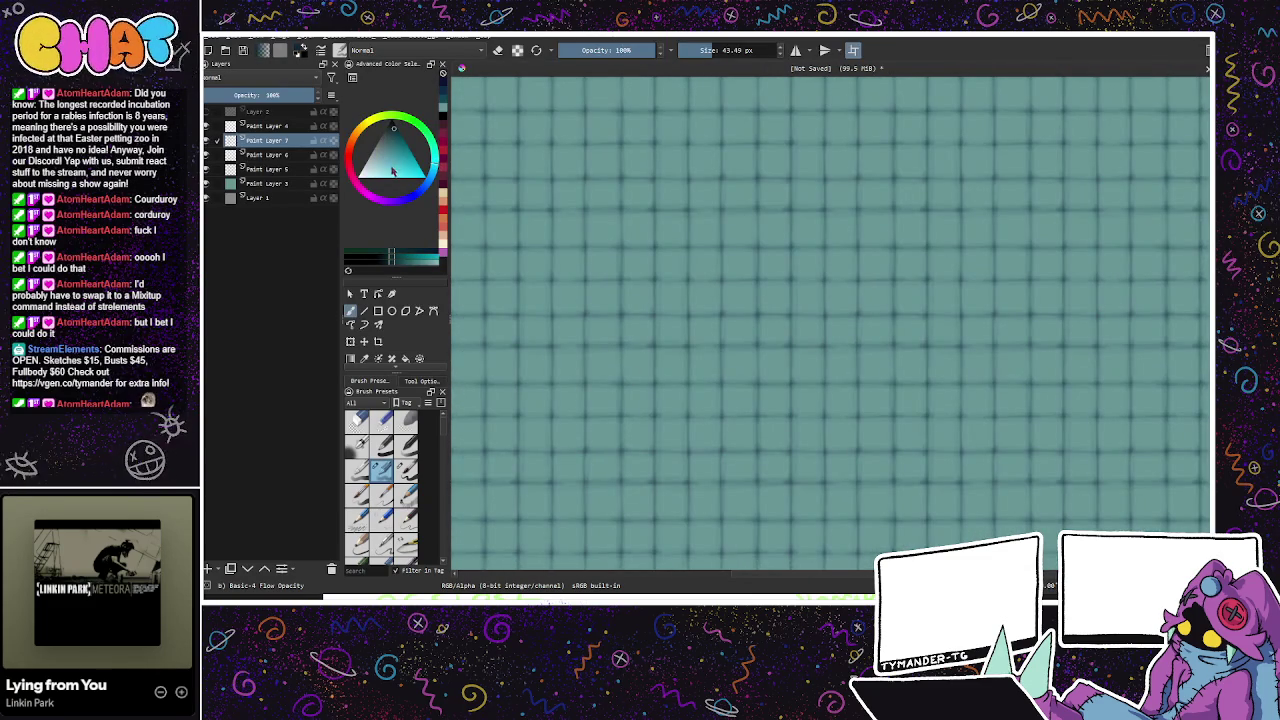
pyautogui.click(391, 166)
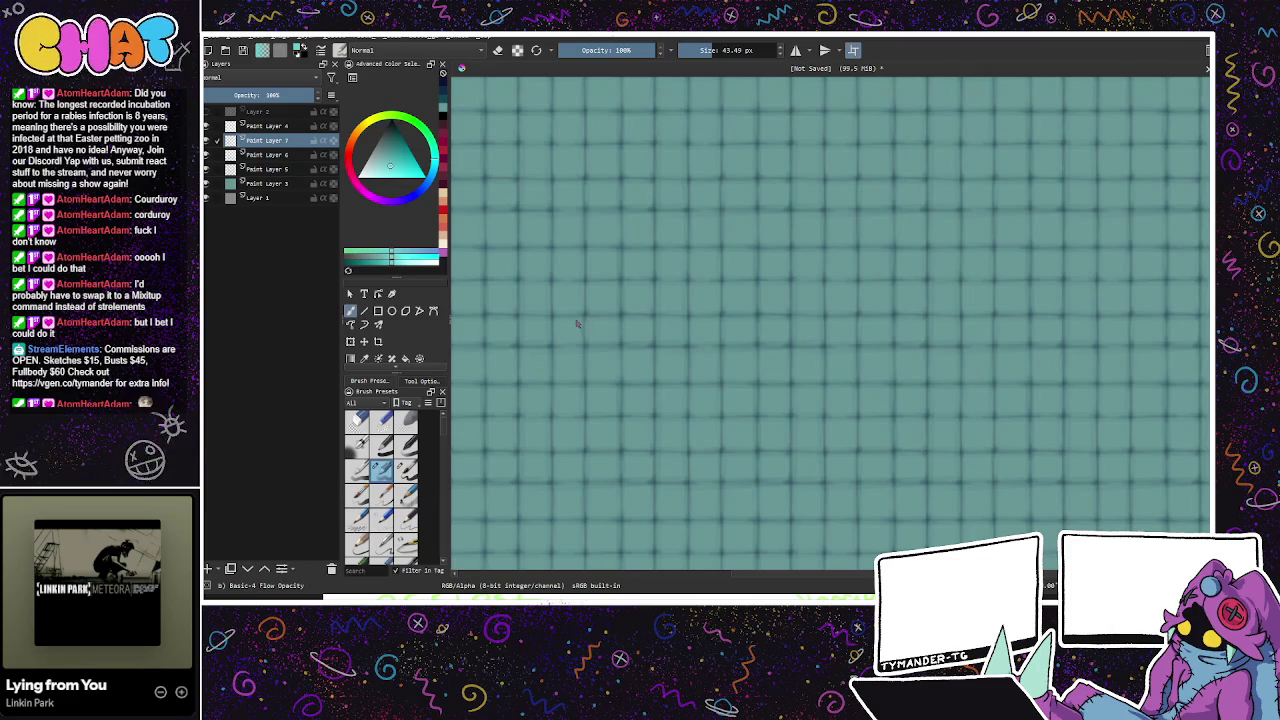
pyautogui.click(390, 160)
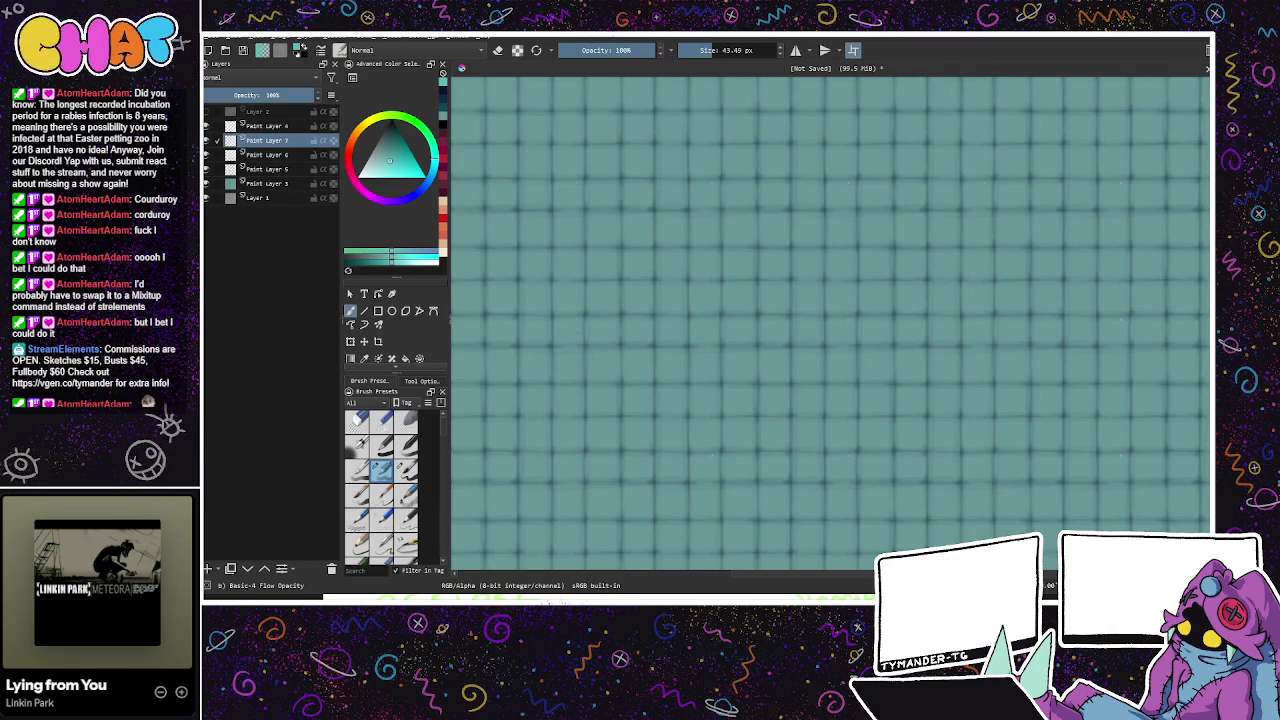
pyautogui.click(208, 567)
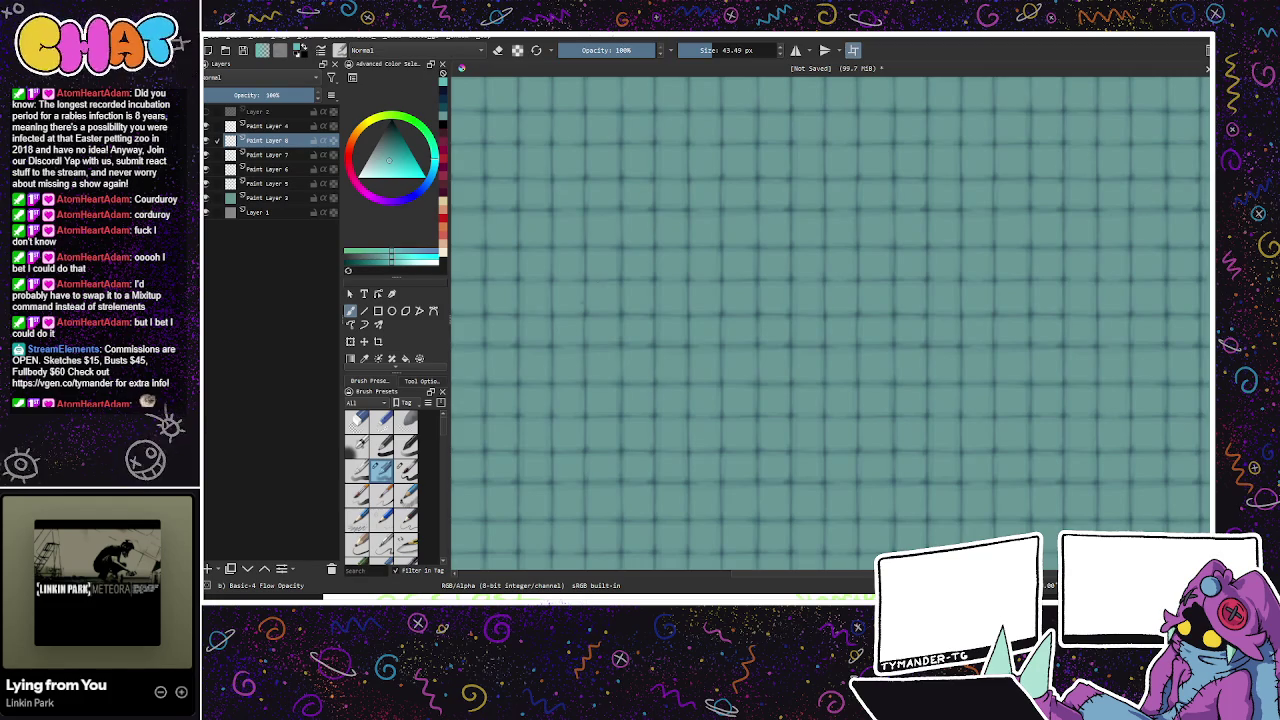
# Step: Sample a teal from the texture, set the brush to 91.47 px and paint soft teal strokes
pyautogui.click(382, 160)
pyautogui.click(559, 373)
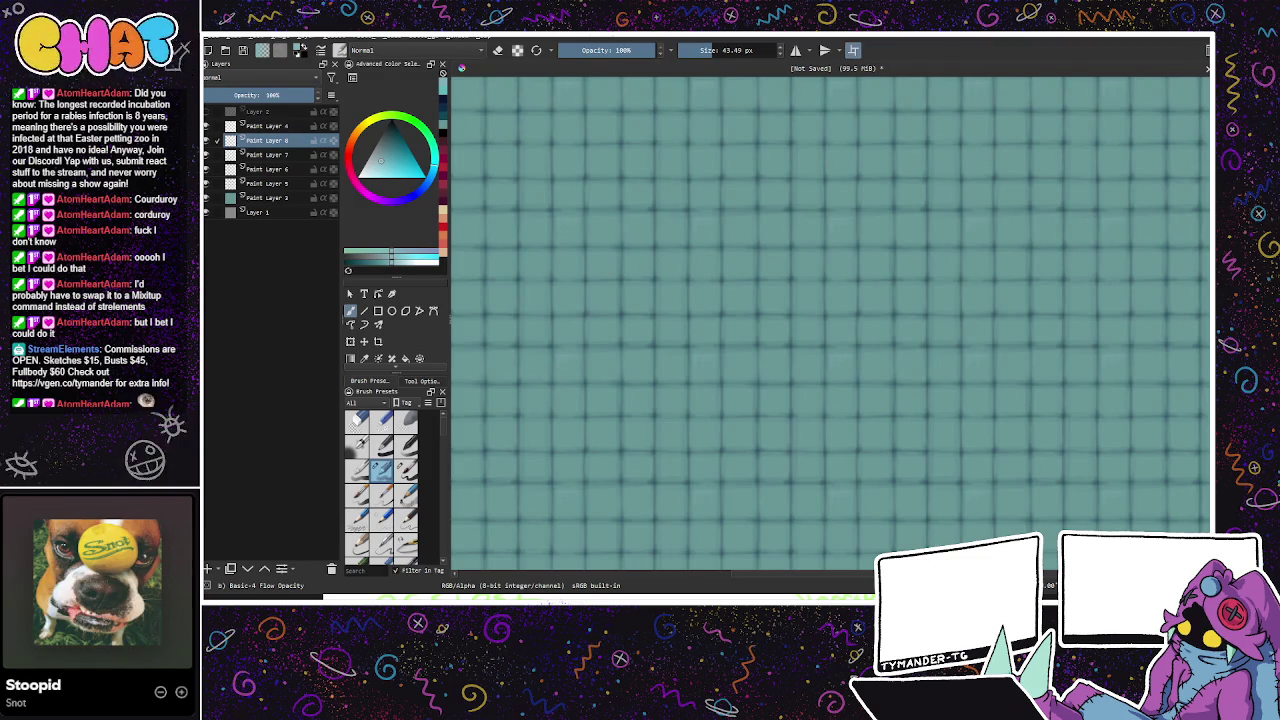
pyautogui.moveTo(381, 160); pyautogui.dragTo(398, 165)
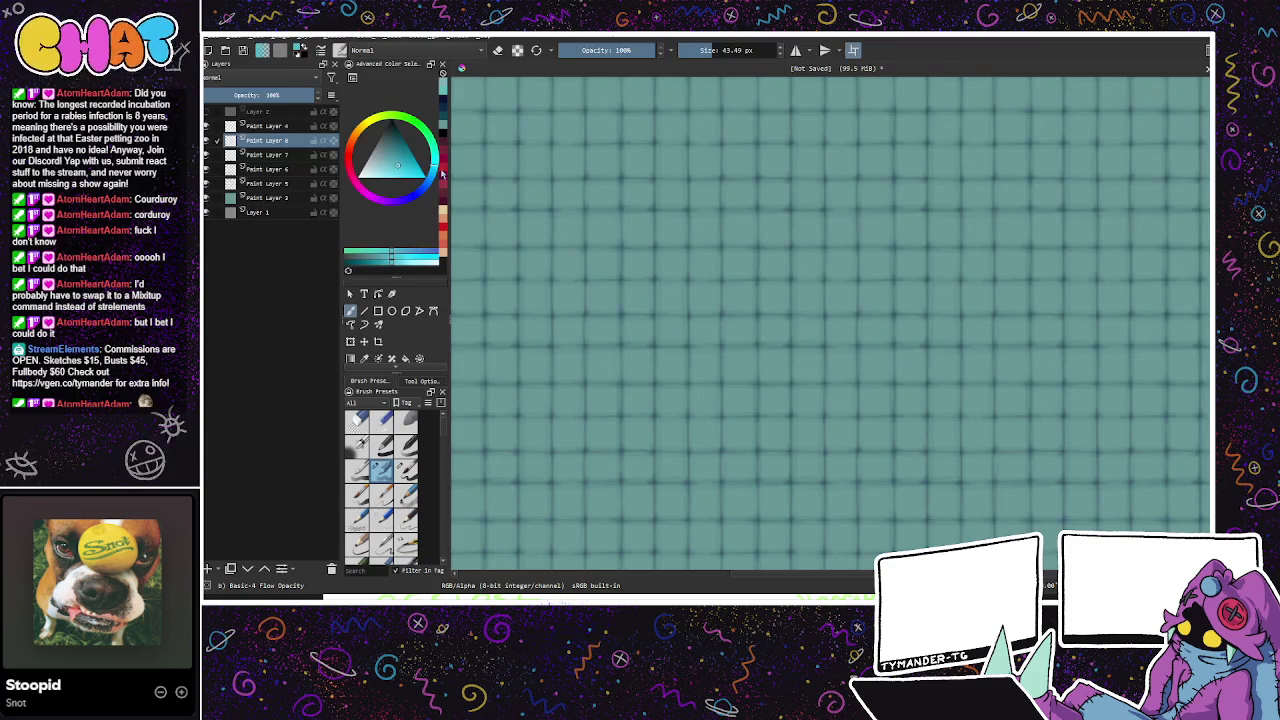
pyautogui.keyDown('ctrl'); pyautogui.click(575, 430); pyautogui.keyUp('ctrl')
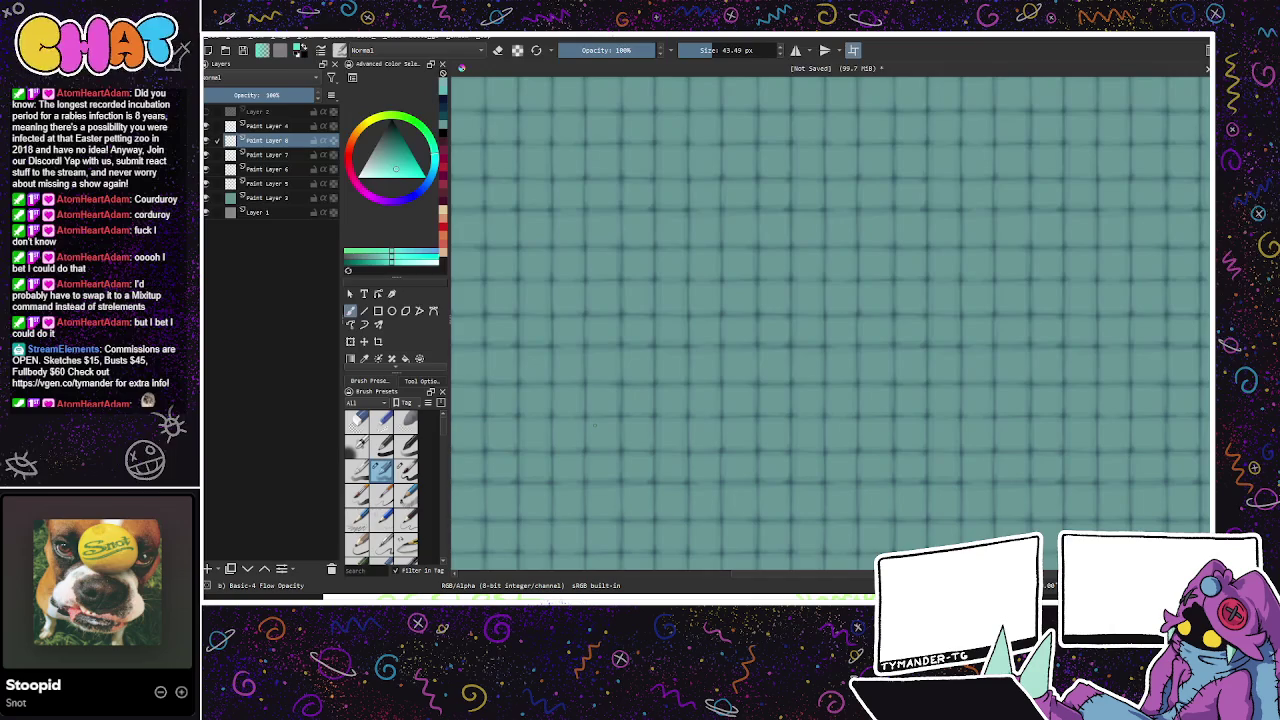
pyautogui.click(730, 52)
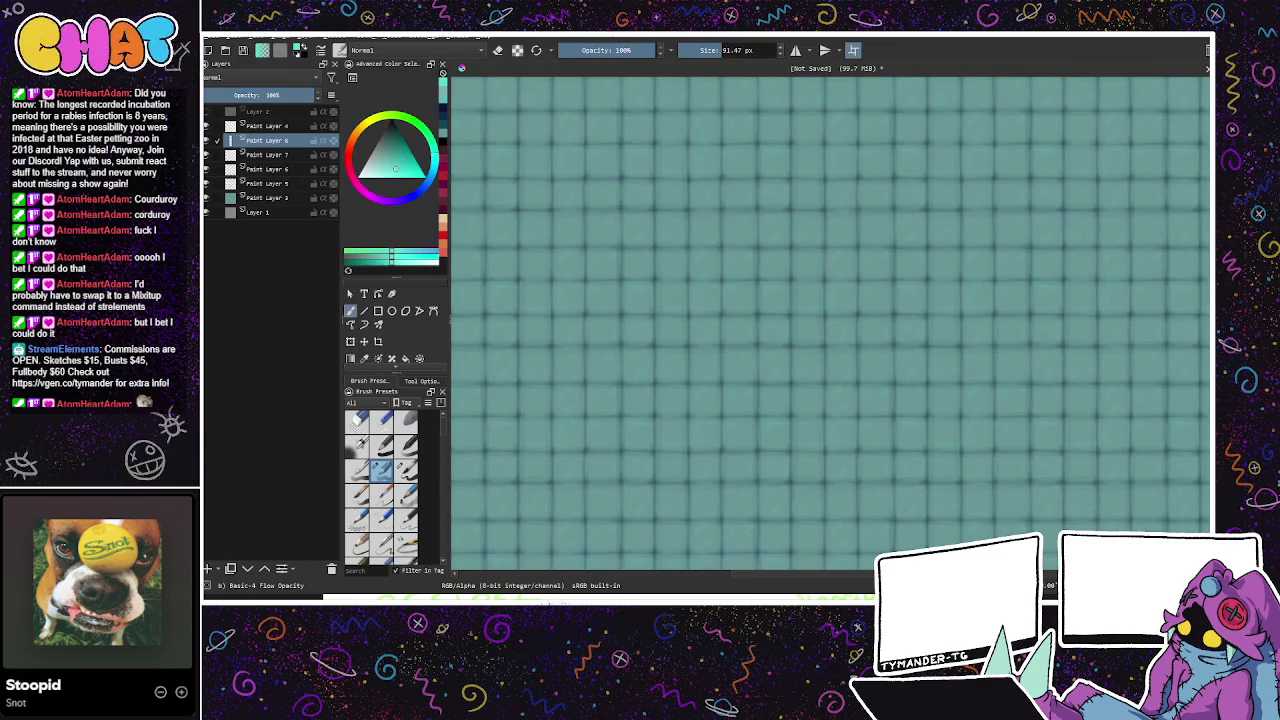
pyautogui.moveTo(983, 317); pyautogui.dragTo(977, 500)
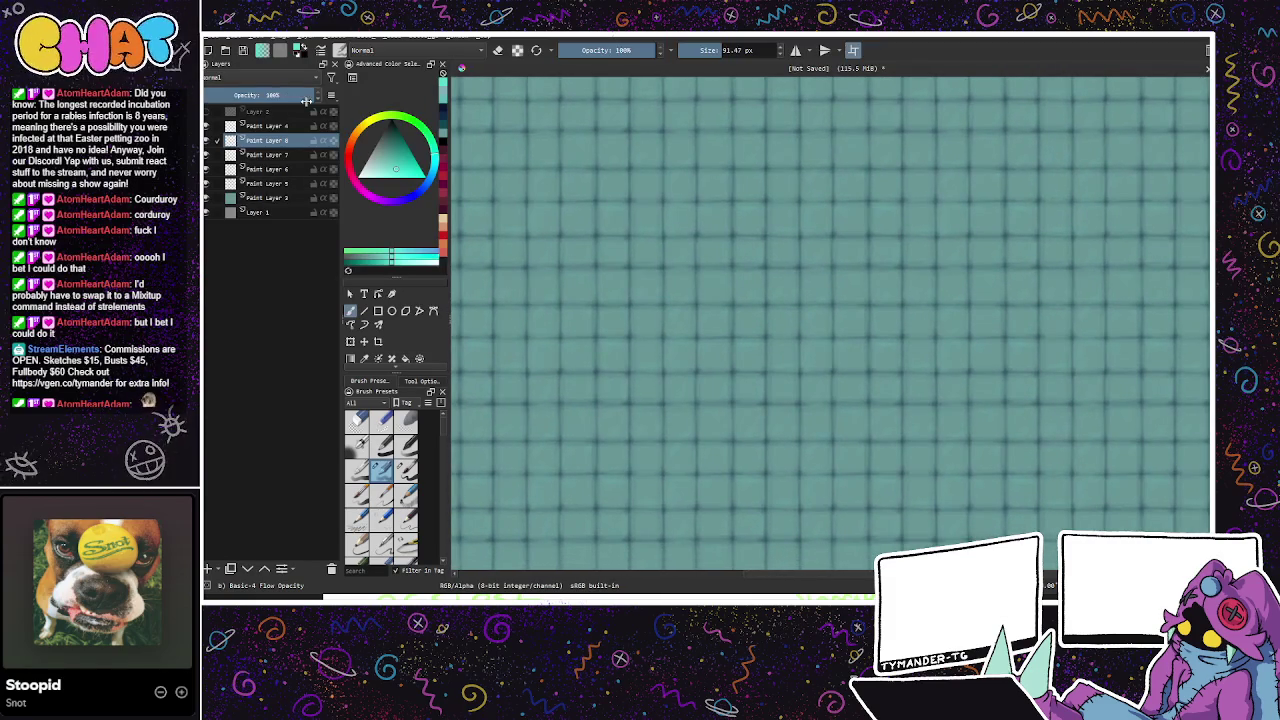
# Step: Set Paint Layer 8 to 67% opacity, save as texture_tile-floor_teal.kra, and open a new document
pyautogui.click(282, 95)
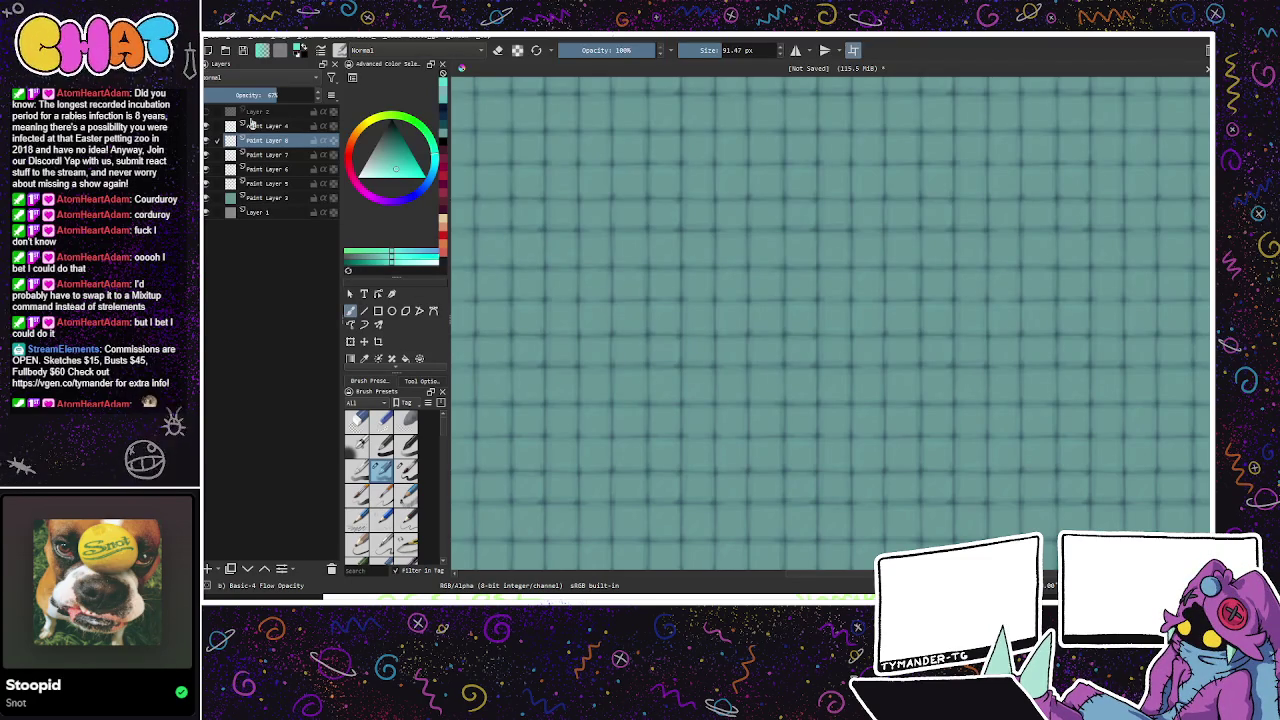
pyautogui.hotkey('ctrl', 's')
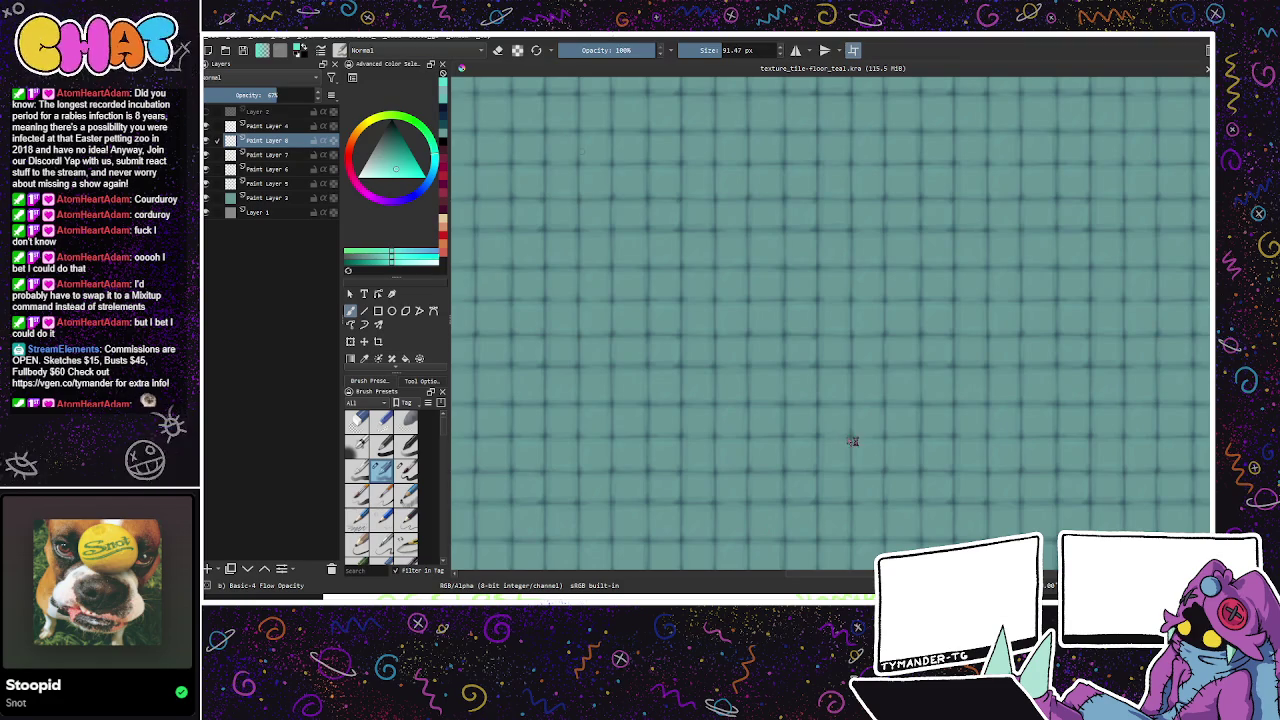
pyautogui.hotkey('ctrl', 'shift', 'n')
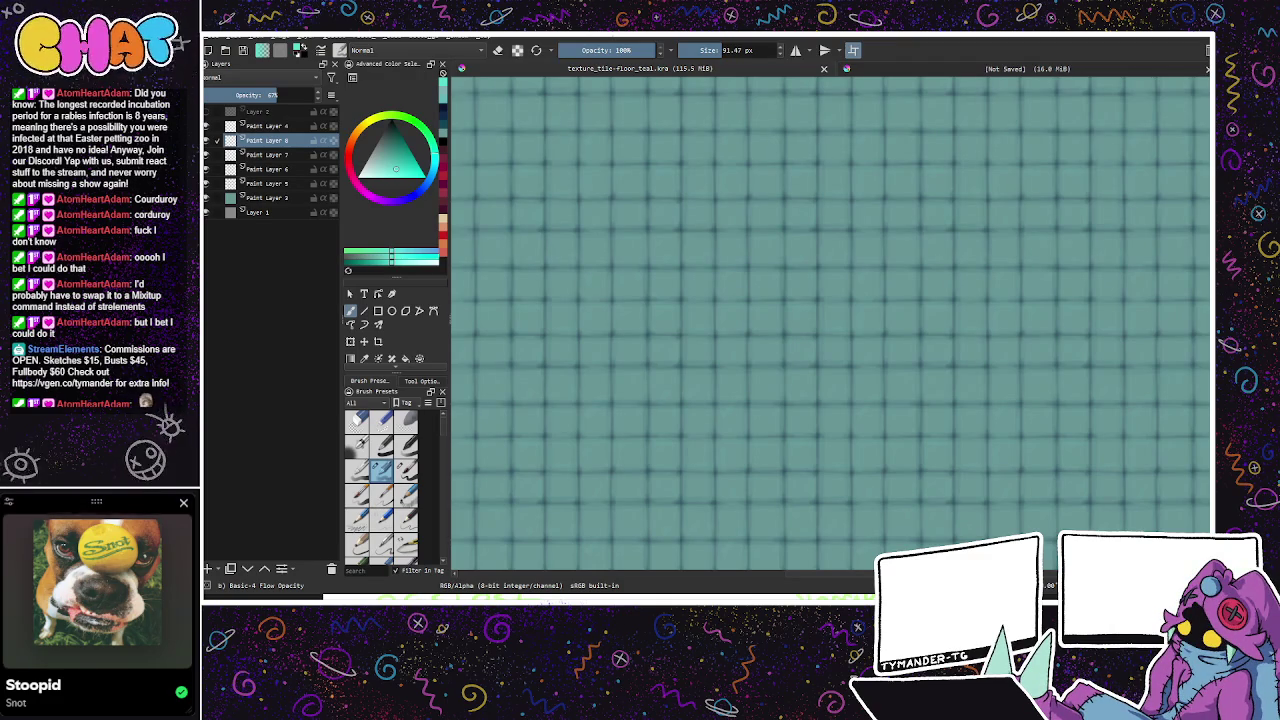
pyautogui.hotkey('ctrl', 'Tab')
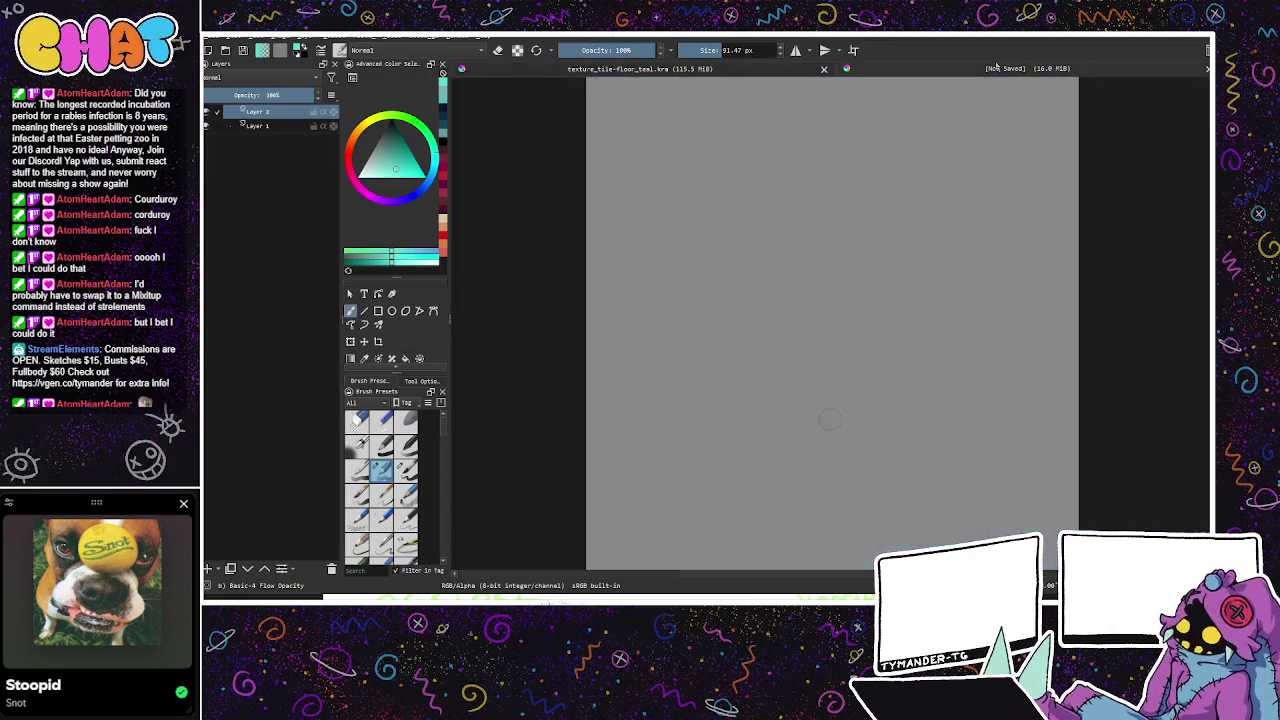
# Step: Select Layer 2 and bucket-fill it entirely with red
pyautogui.click(258, 126)
pyautogui.click(350, 163)
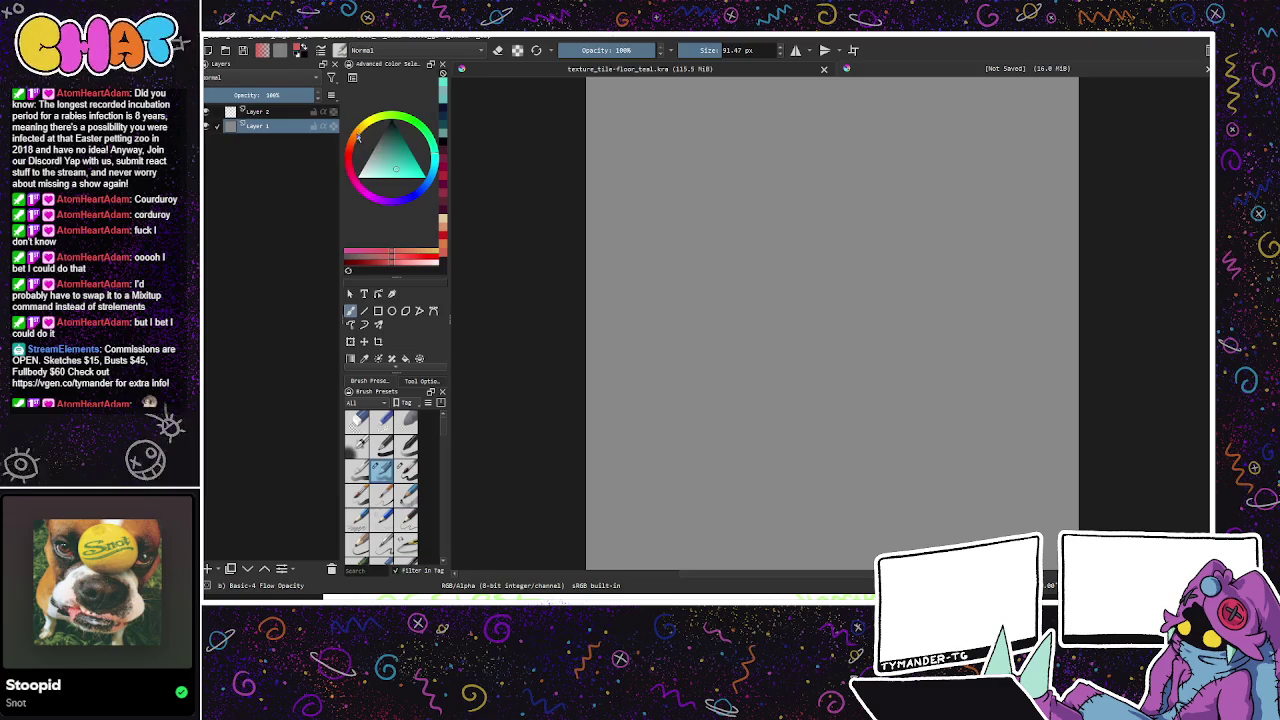
pyautogui.click(432, 170)
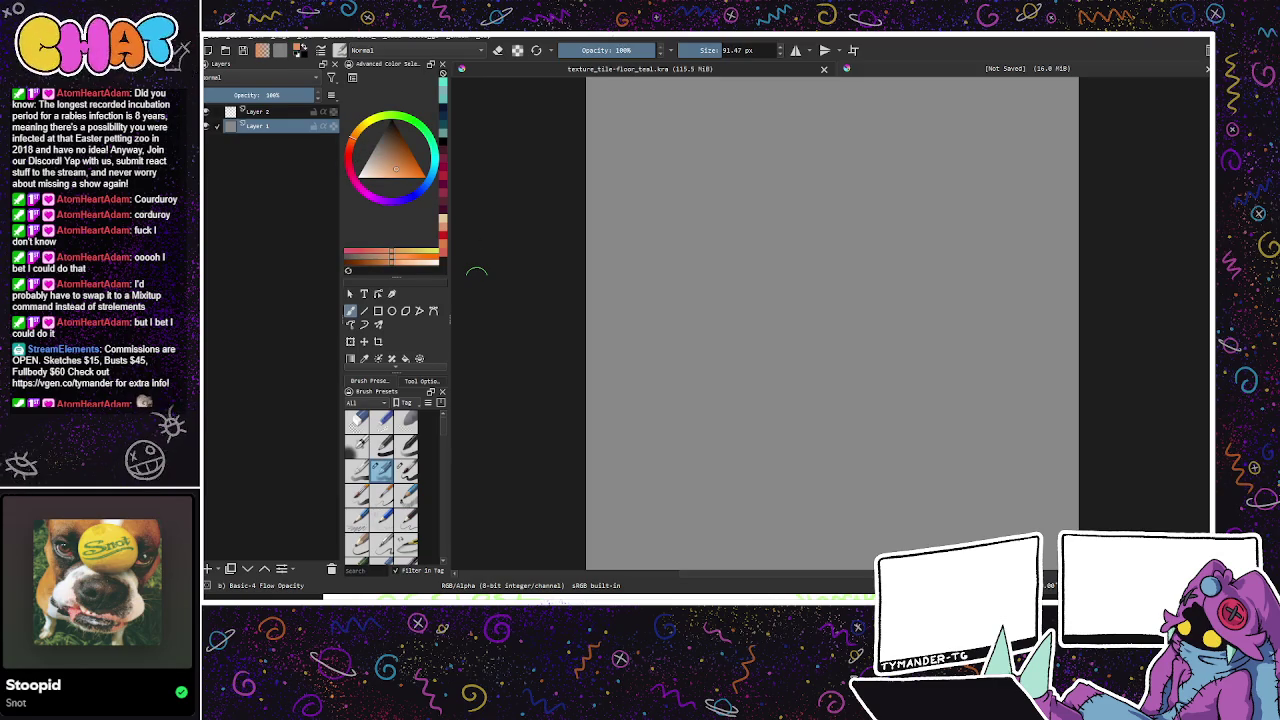
pyautogui.press('x')
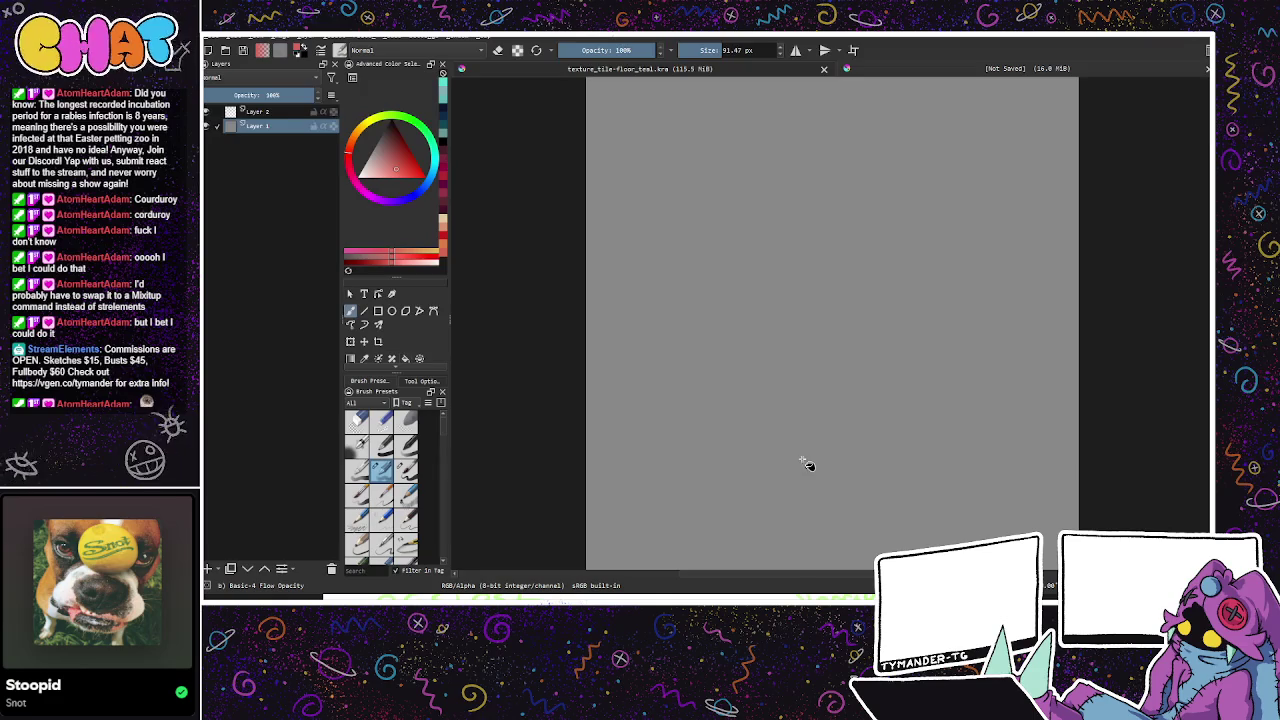
pyautogui.press('pageup')
pyautogui.press('f')
pyautogui.click(808, 496)
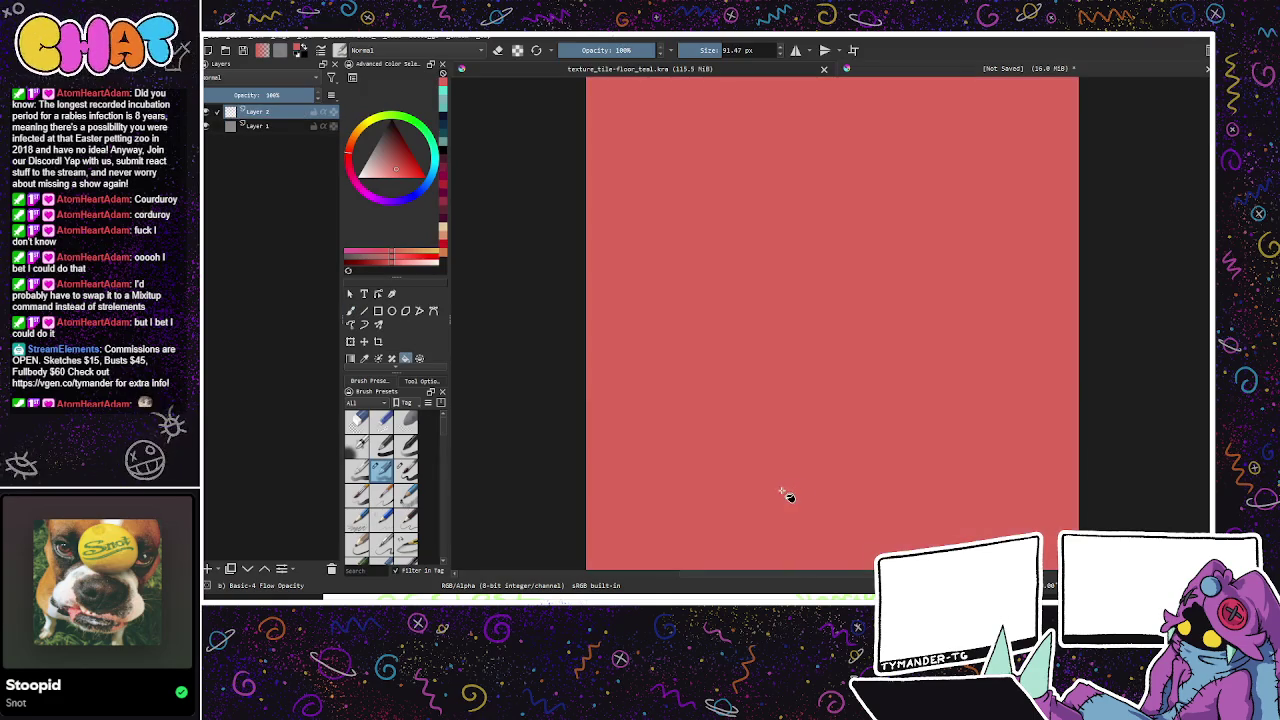
pyautogui.press('b')
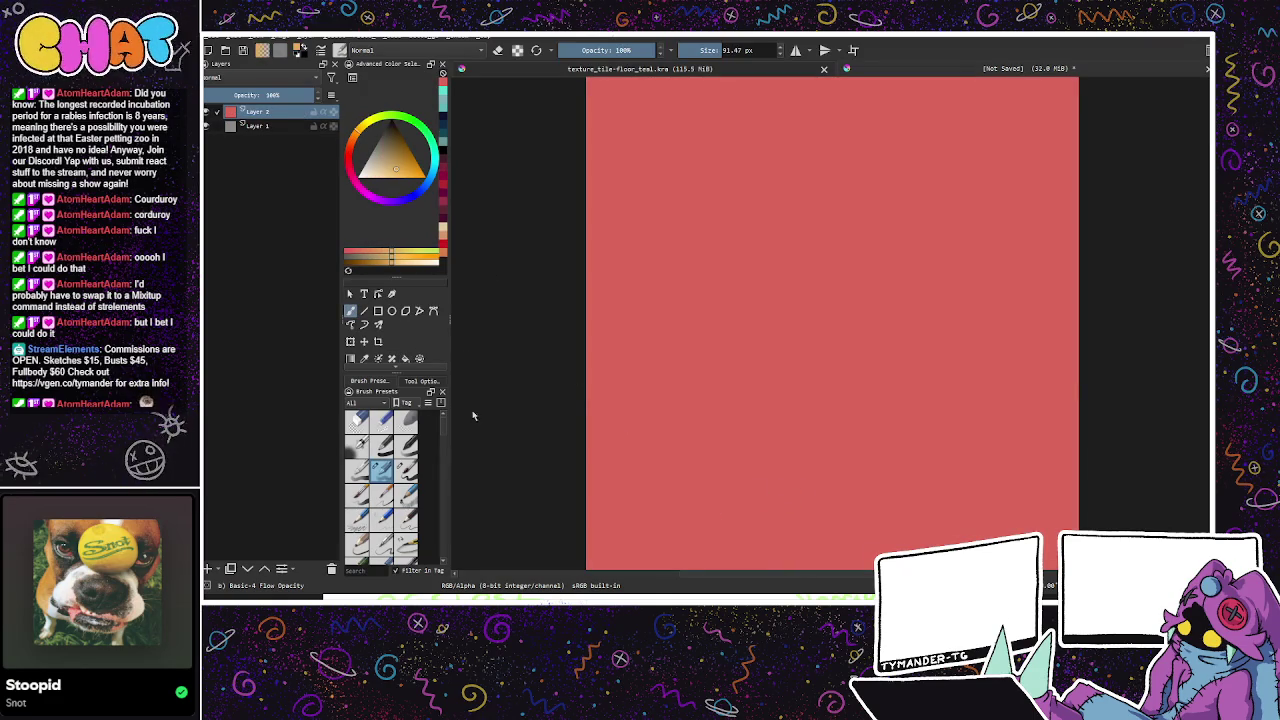
# Step: Add Paint Layer 3, fill it with orange and set its opacity to 69%
pyautogui.click(208, 568)
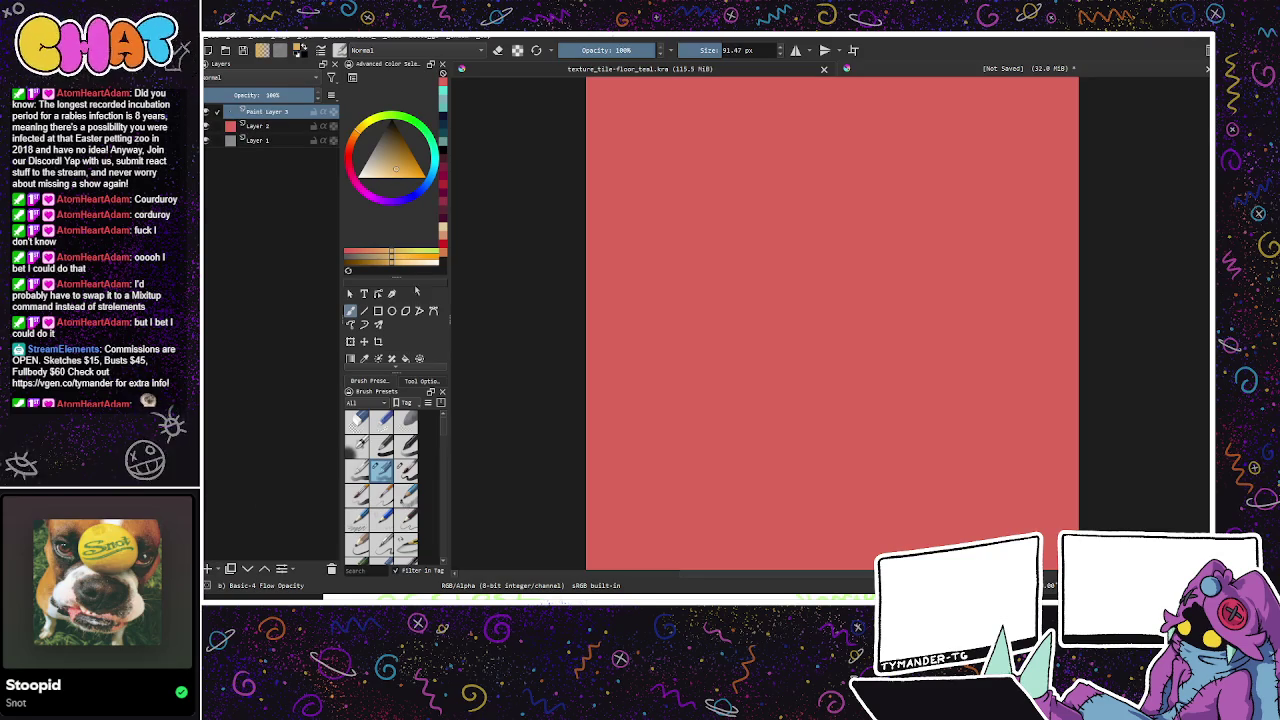
pyautogui.click(405, 358)
pyautogui.click(652, 461)
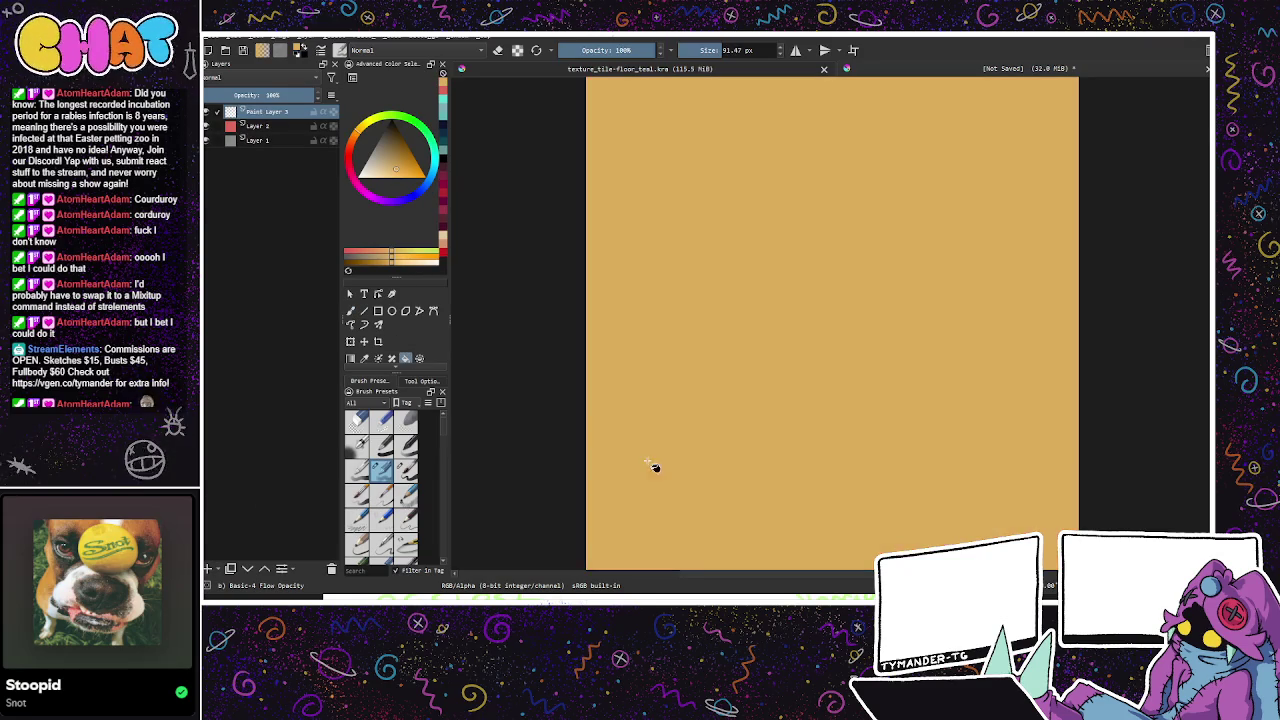
pyautogui.press('b')
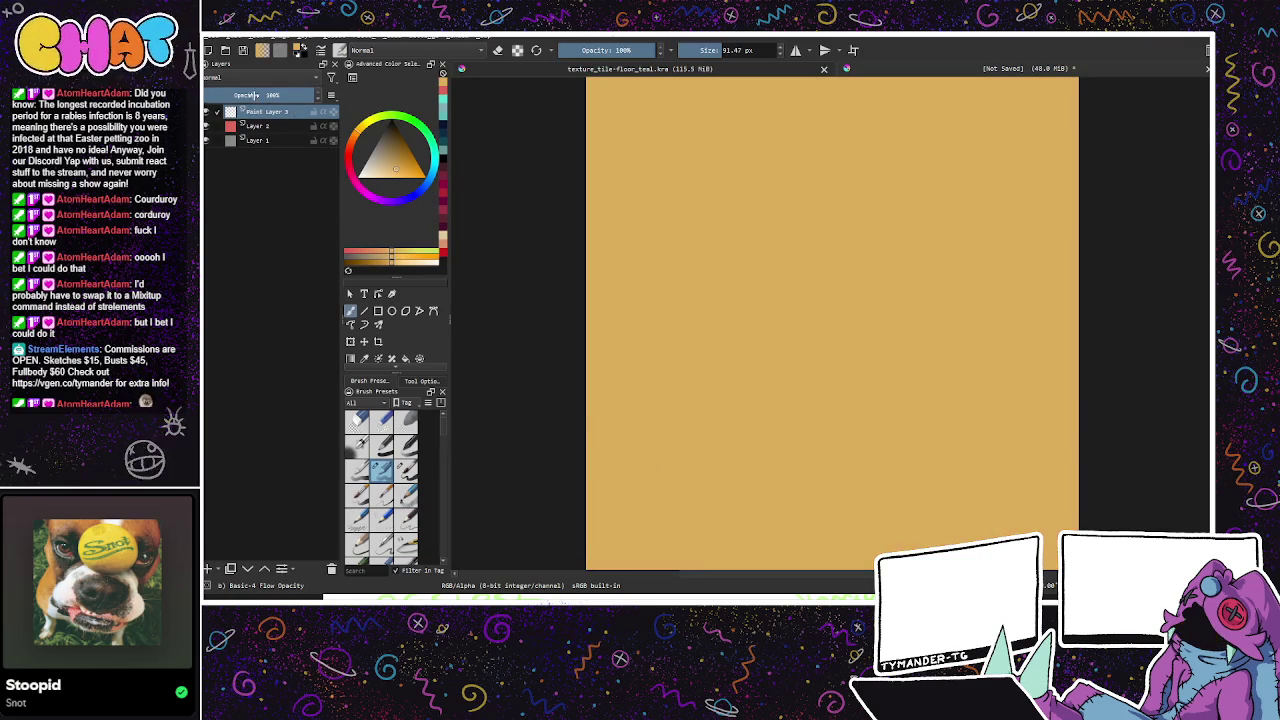
pyautogui.moveTo(252, 95); pyautogui.dragTo(268, 97)
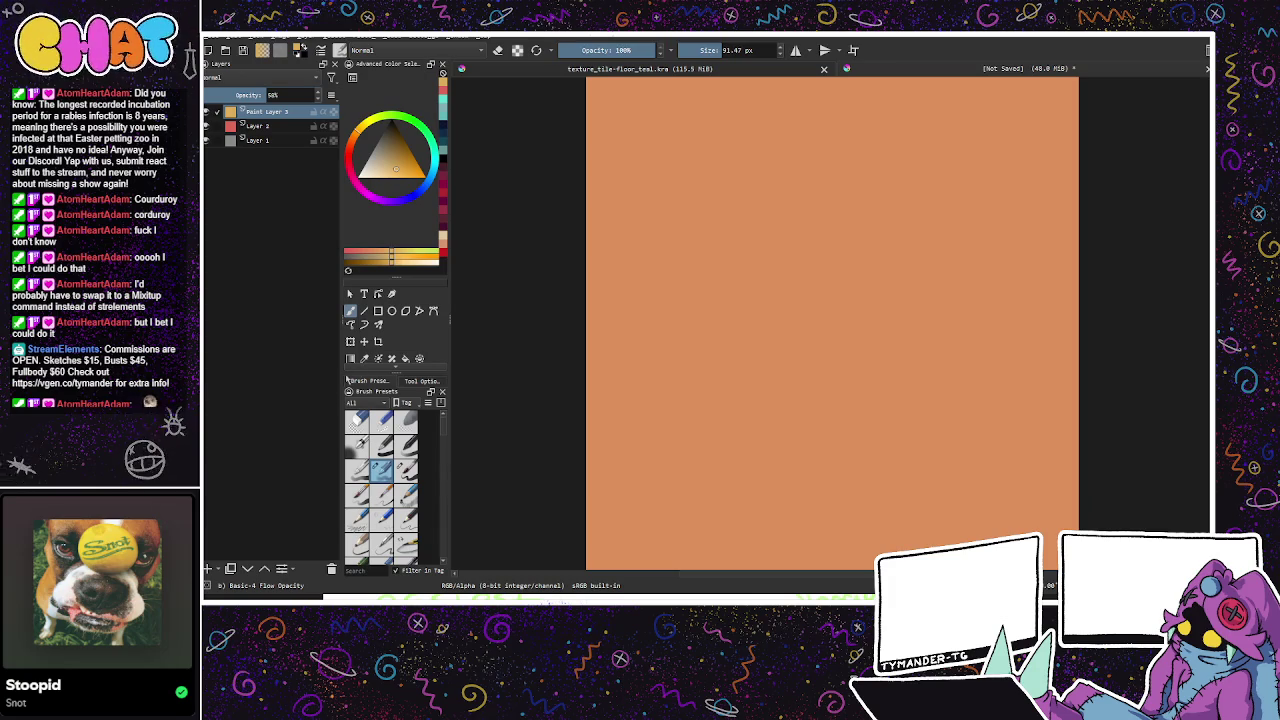
pyautogui.moveTo(270, 95); pyautogui.dragTo(278, 95)
# Step: Lower the red Layer 2 to 72% opacity and add an empty Paint Layer 4 on top
pyautogui.click(258, 126)
pyautogui.moveTo(282, 95); pyautogui.dragTo(279, 95)
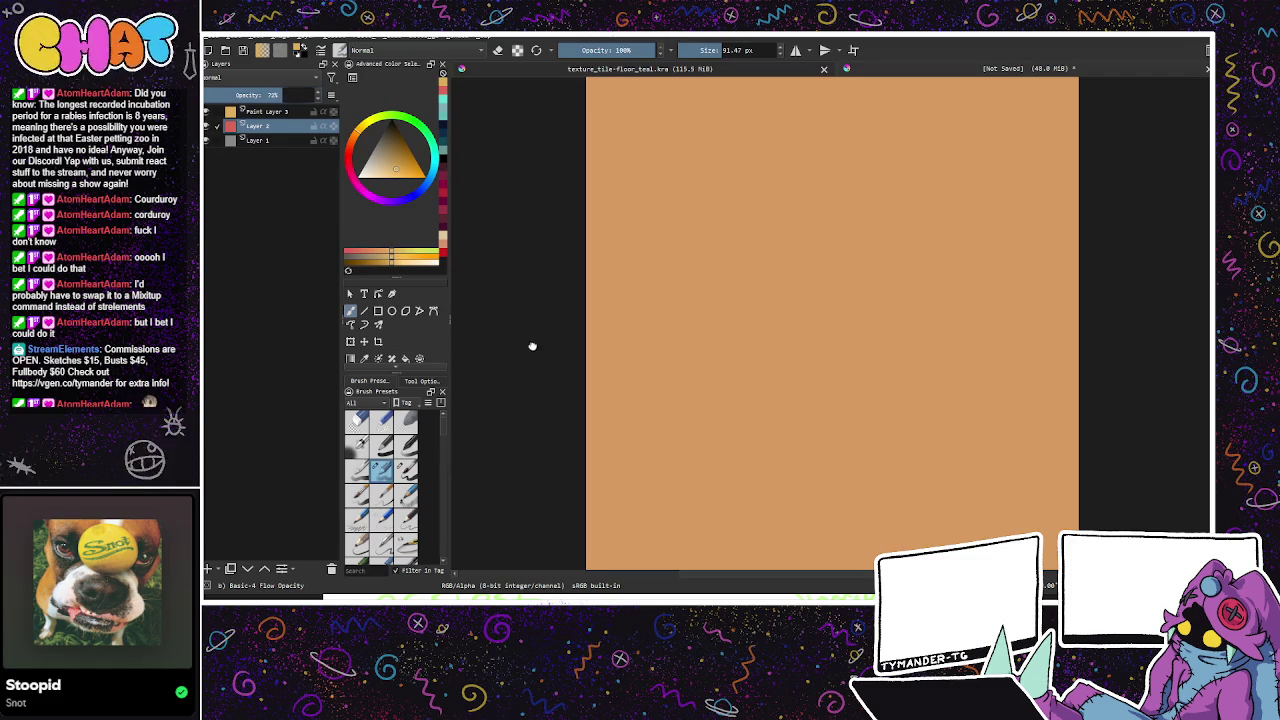
pyautogui.moveTo(532, 345); pyautogui.dragTo(523, 391)
pyautogui.click(279, 112)
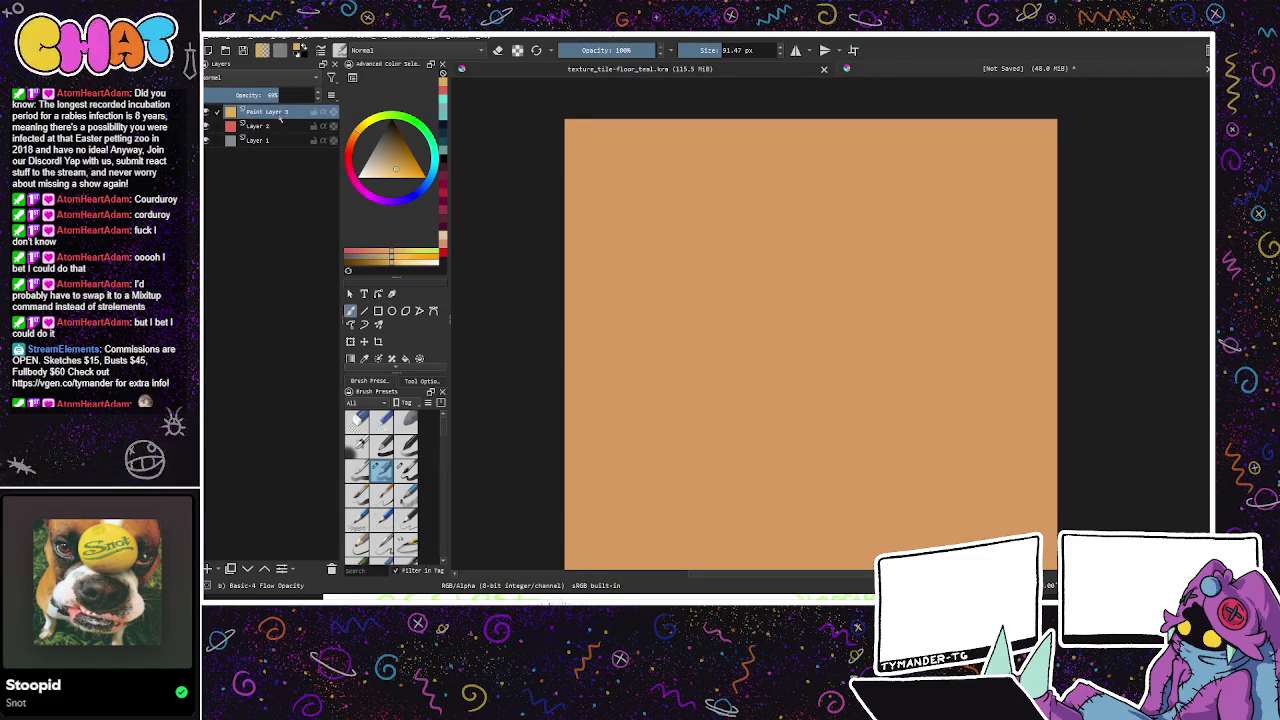
pyautogui.press('Insert')
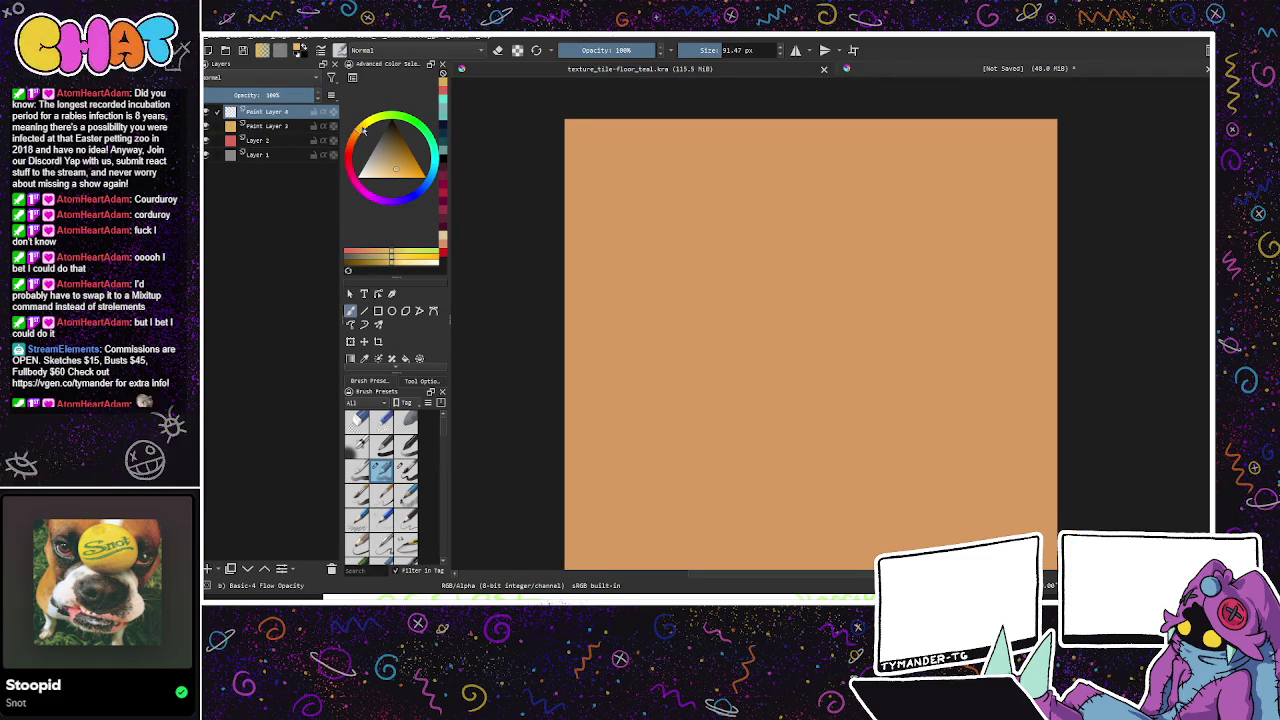
# Step: Fill Paint Layer 4 with pale yellow and set its opacity to about 78%
pyautogui.click(378, 119)
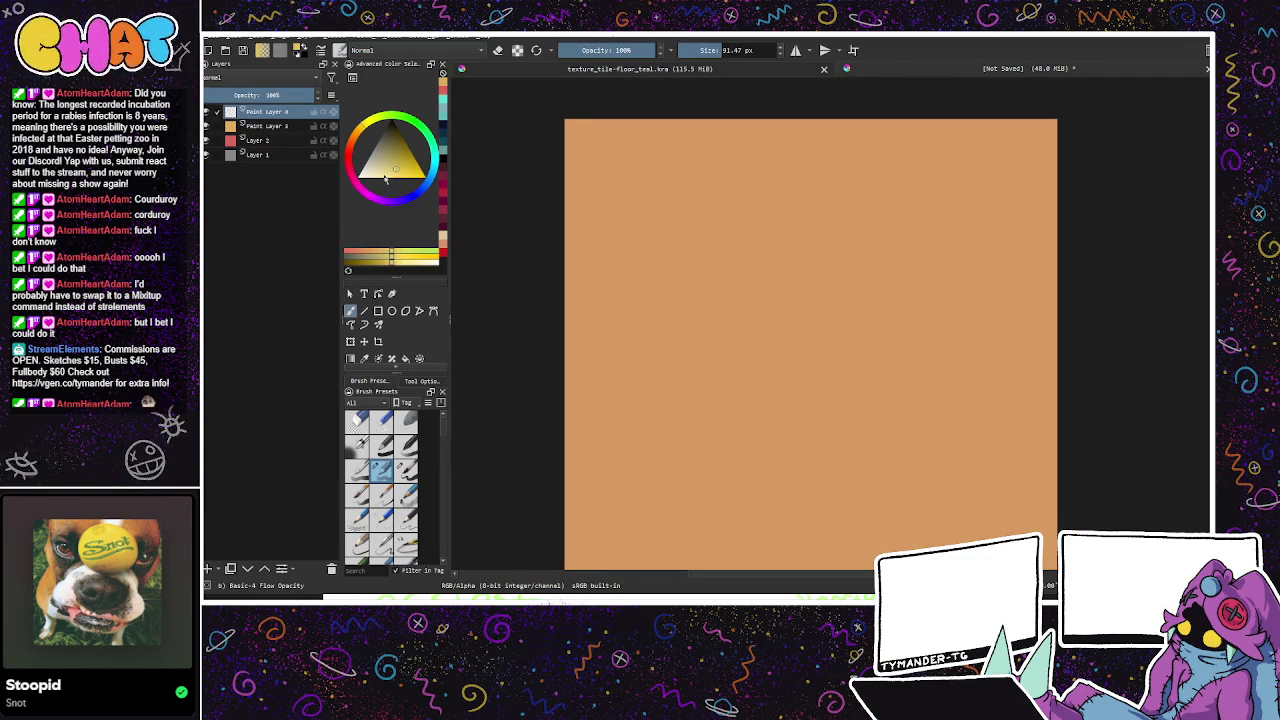
pyautogui.click(386, 174)
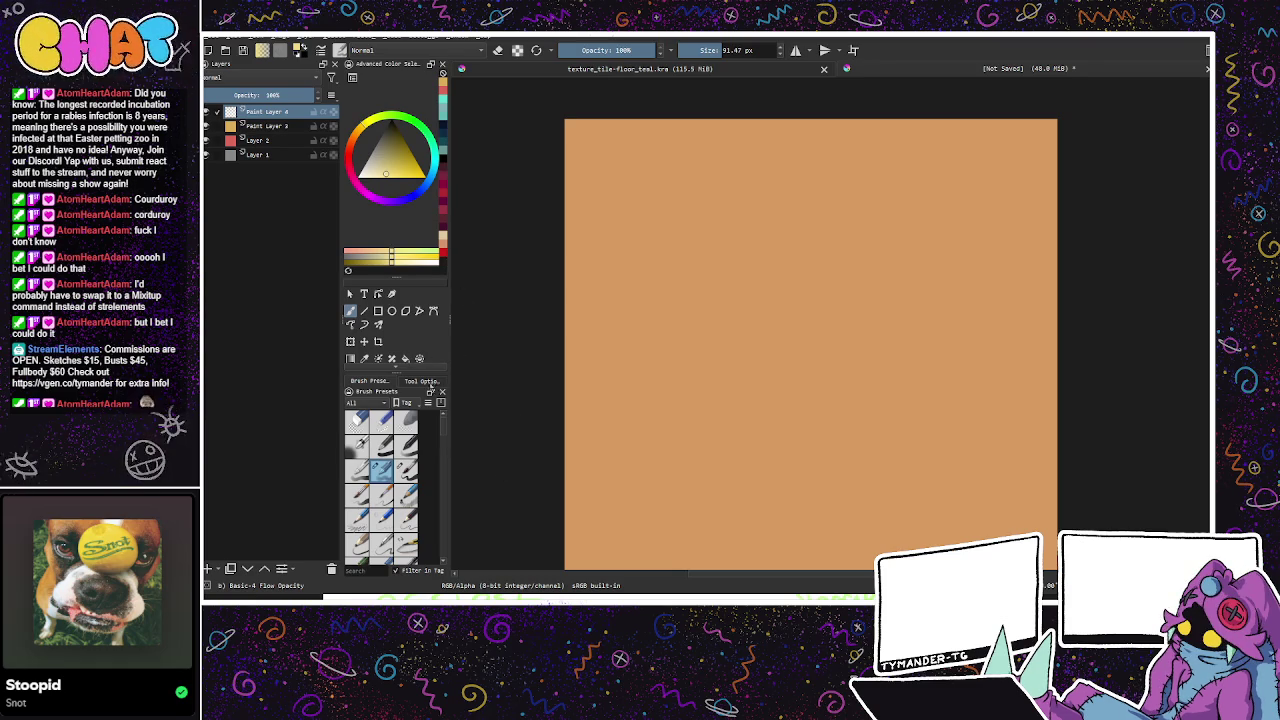
pyautogui.press('f')
pyautogui.click(657, 404)
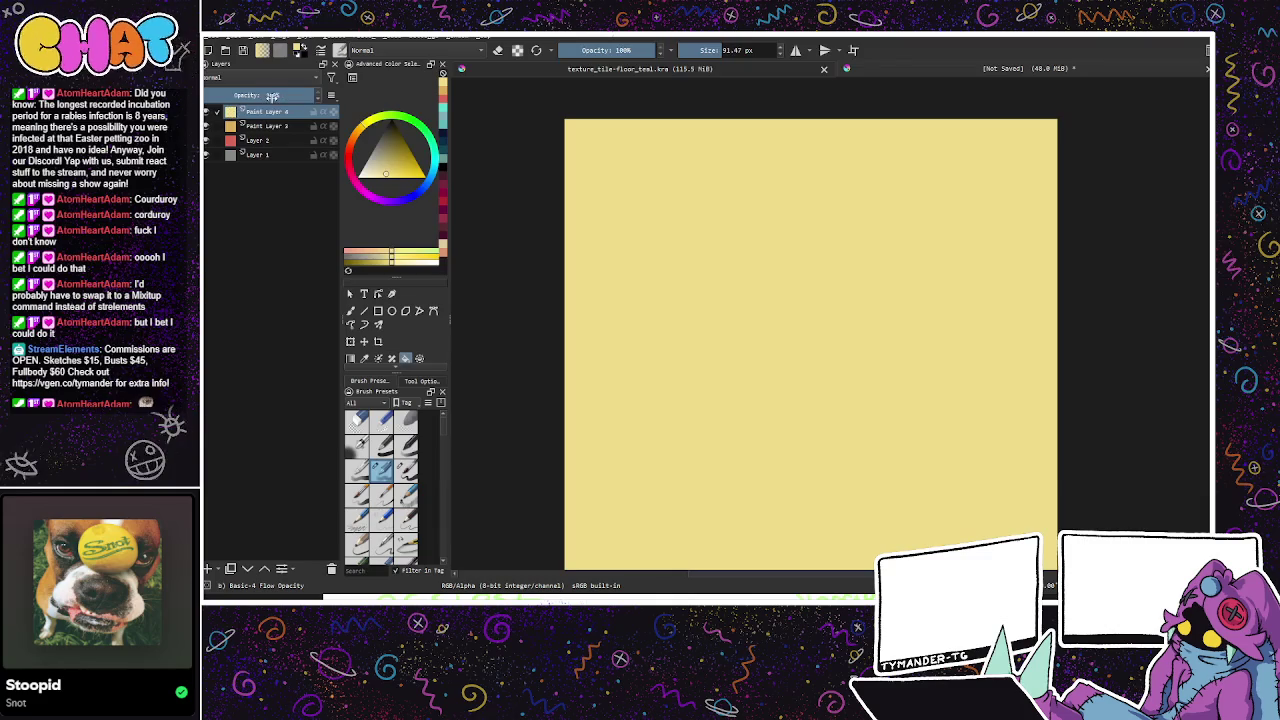
pyautogui.click(271, 97)
pyautogui.moveTo(271, 97); pyautogui.dragTo(284, 94)
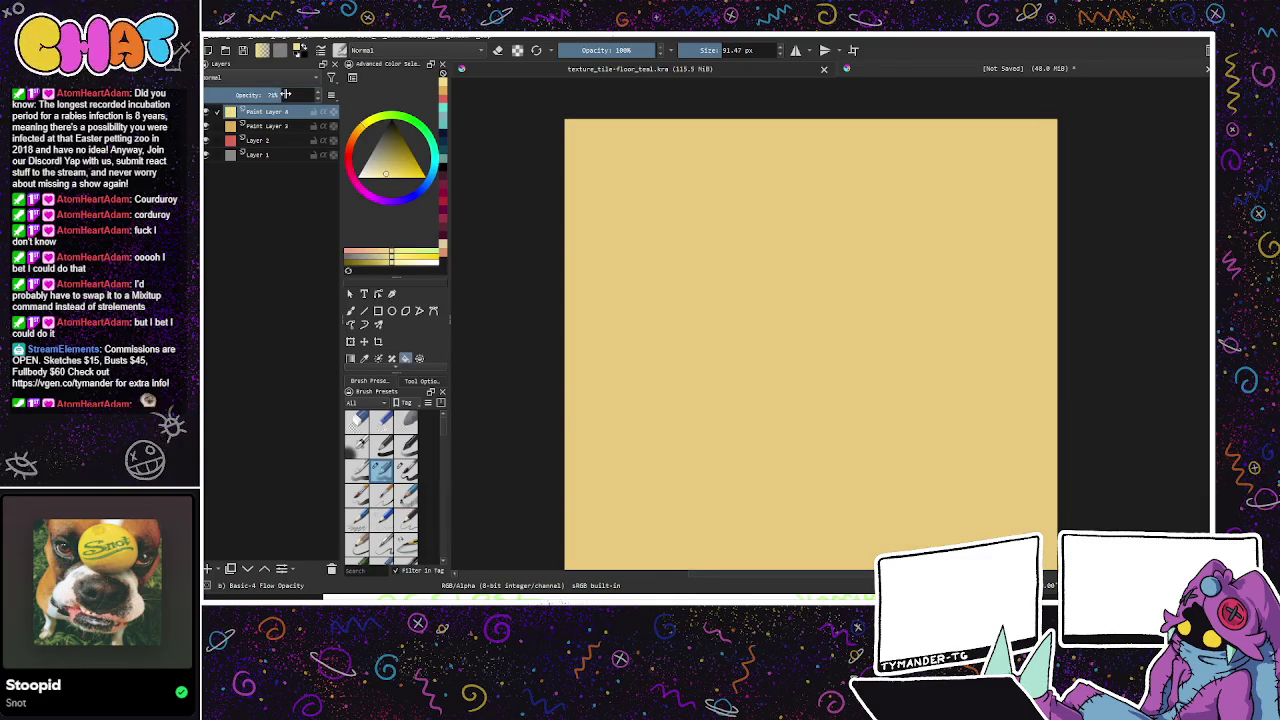
pyautogui.moveTo(289, 94); pyautogui.dragTo(300, 94)
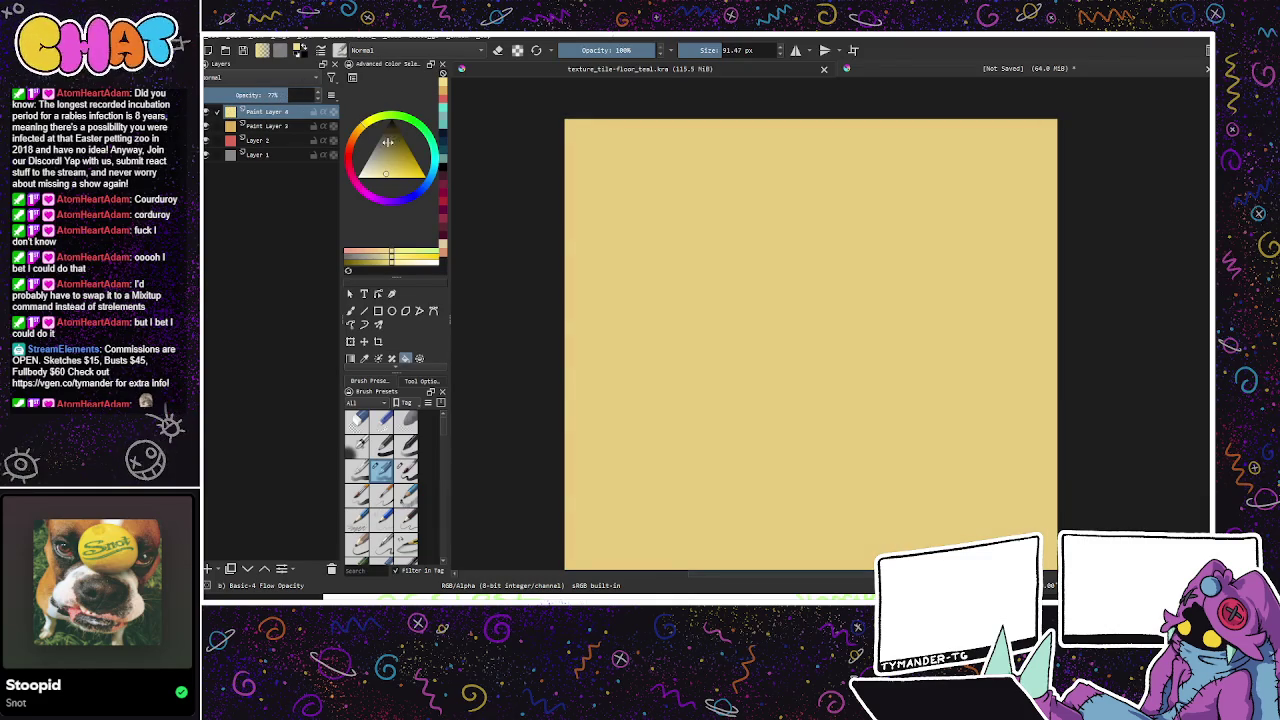
# Step: Refill Paint Layer 4 with a paler sampled tan at 40% opacity
pyautogui.click(376, 172)
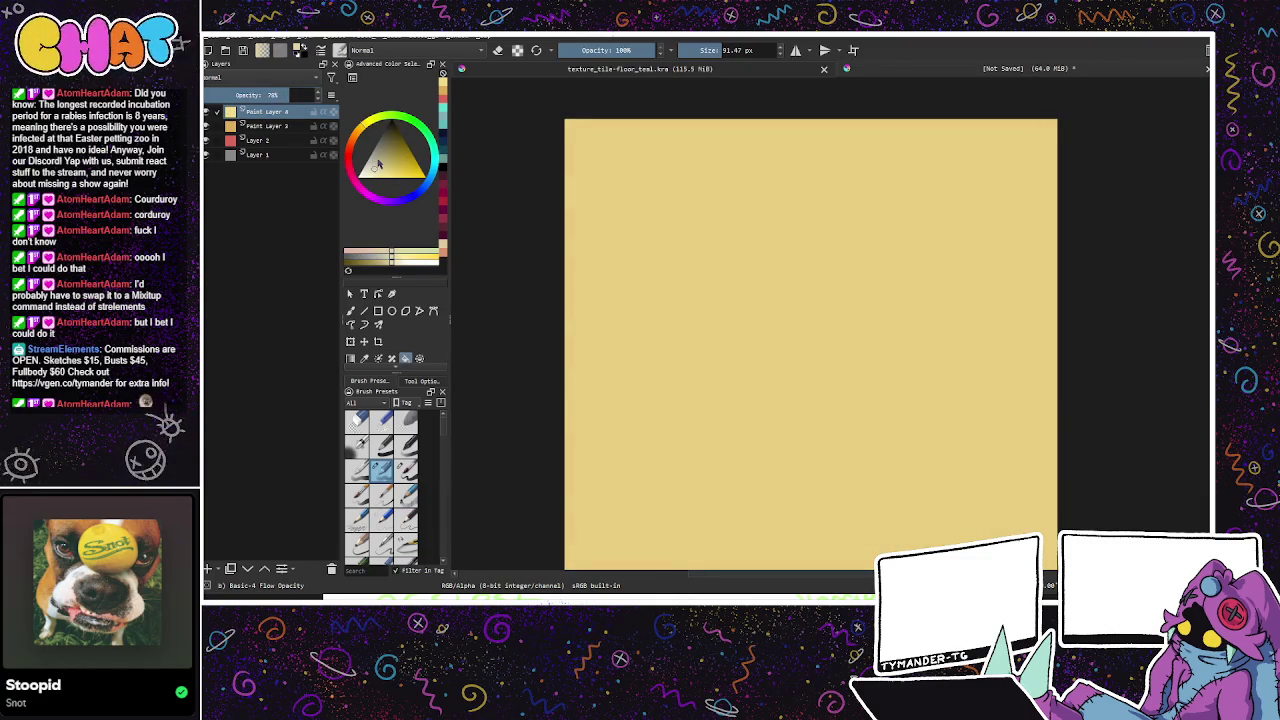
pyautogui.keyDown('ctrl'); pyautogui.click(625, 395); pyautogui.keyUp('ctrl')
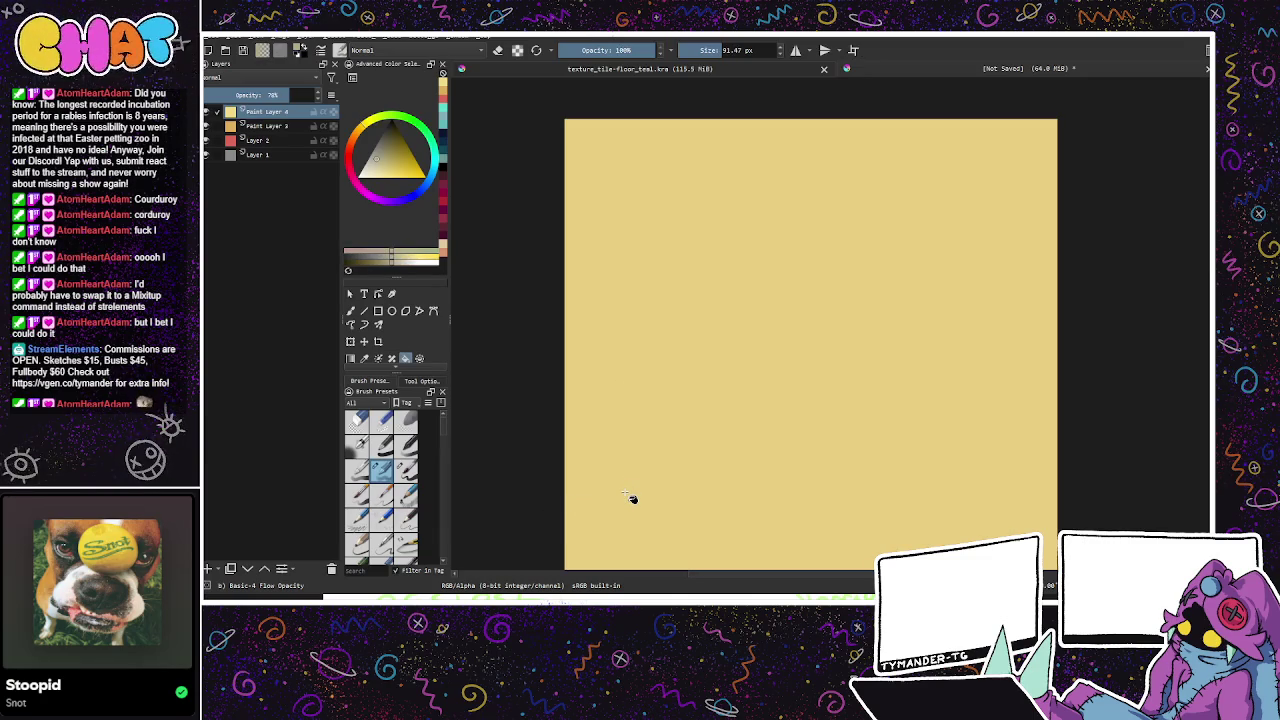
pyautogui.hotkey('shift', 'BackSpace')
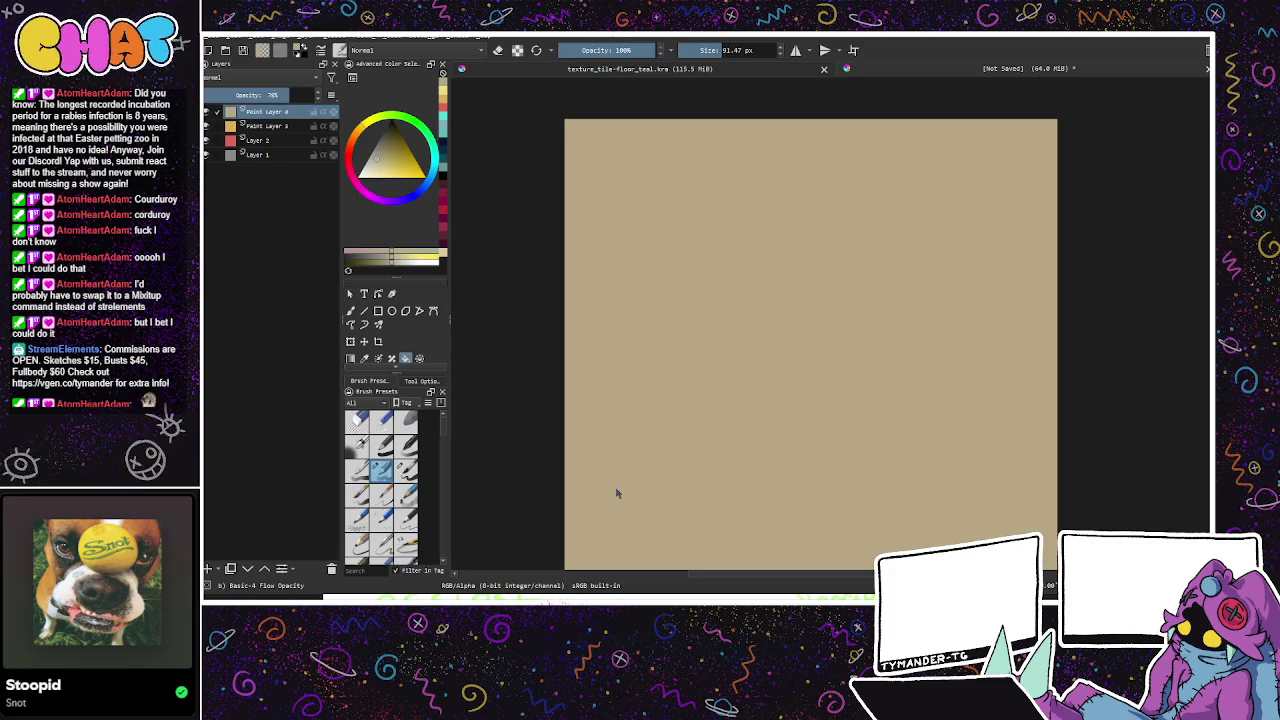
pyautogui.doubleClick(270, 94)
pyautogui.write('40')
pyautogui.press('Return')
pyautogui.click(370, 168)
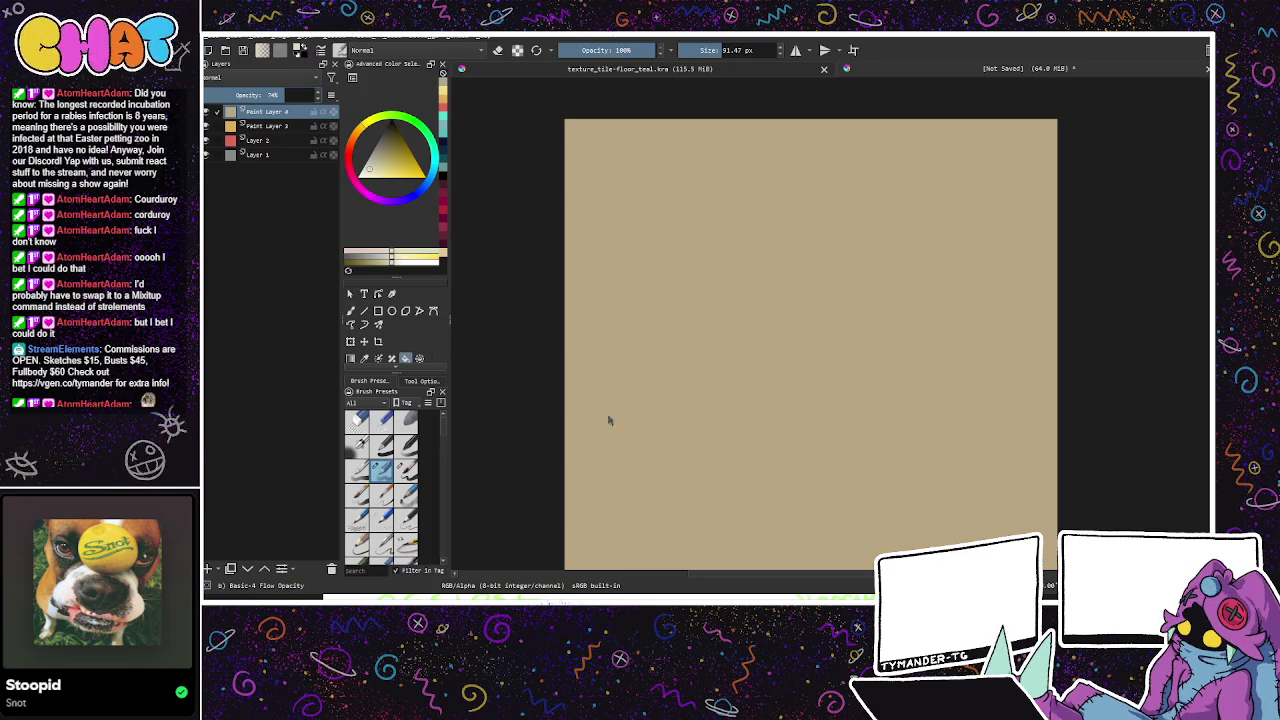
pyautogui.click(836, 559)
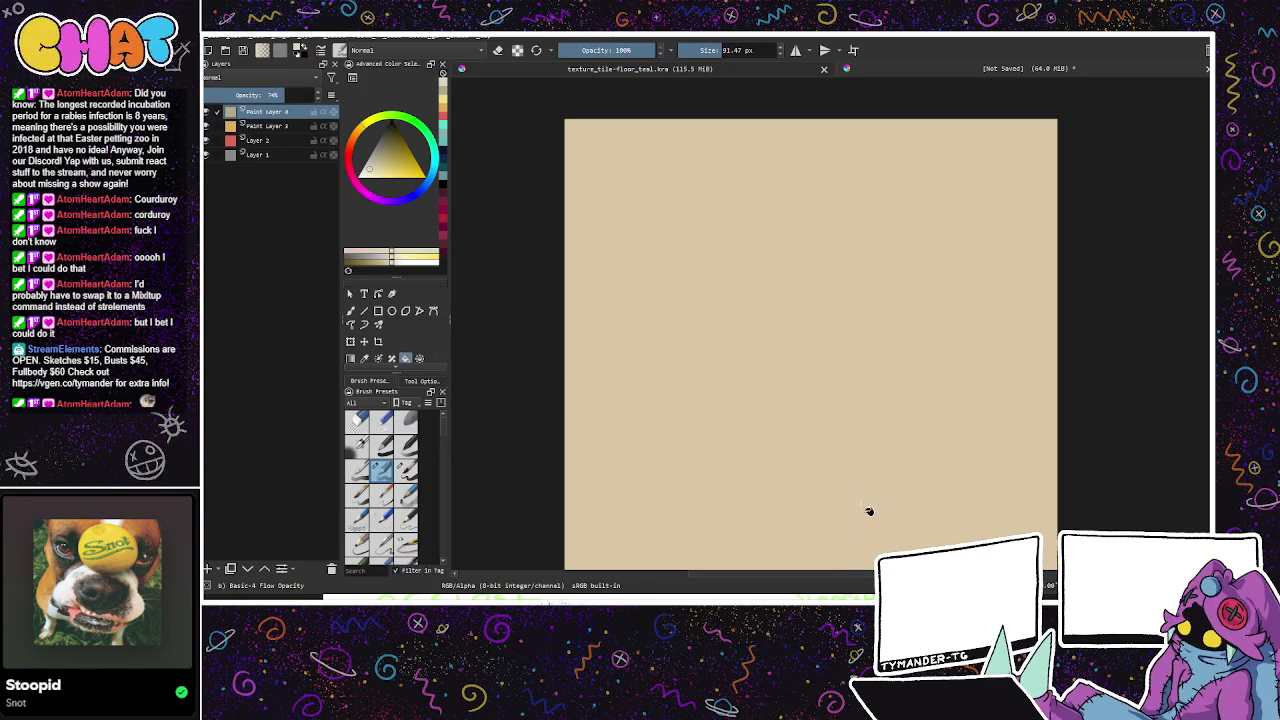
# Step: Add Paint Layer 5, fill it with yellow and lower its opacity to 37%
pyautogui.moveTo(912, 492)
pyautogui.mouseDown()
pyautogui.moveTo(920, 471)
pyautogui.moveTo(871, 466)
pyautogui.moveTo(858, 451)
pyautogui.mouseUp()
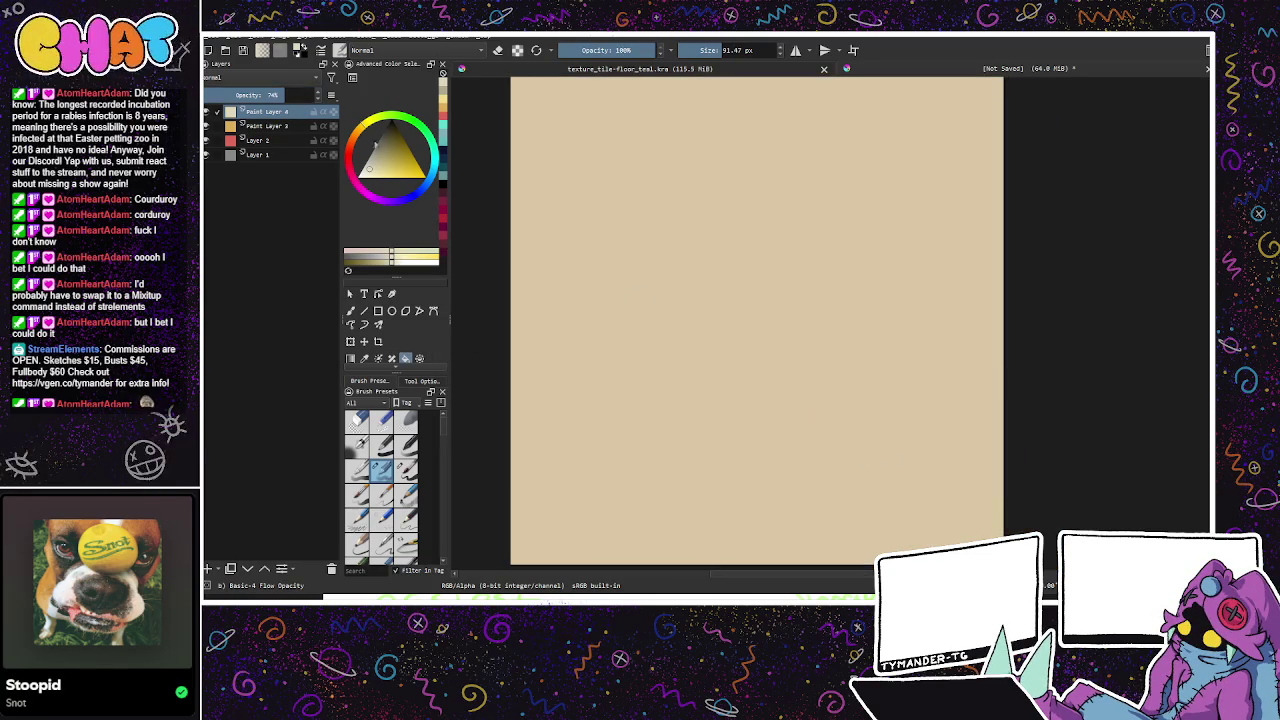
pyautogui.press('Insert')
pyautogui.click(390, 174)
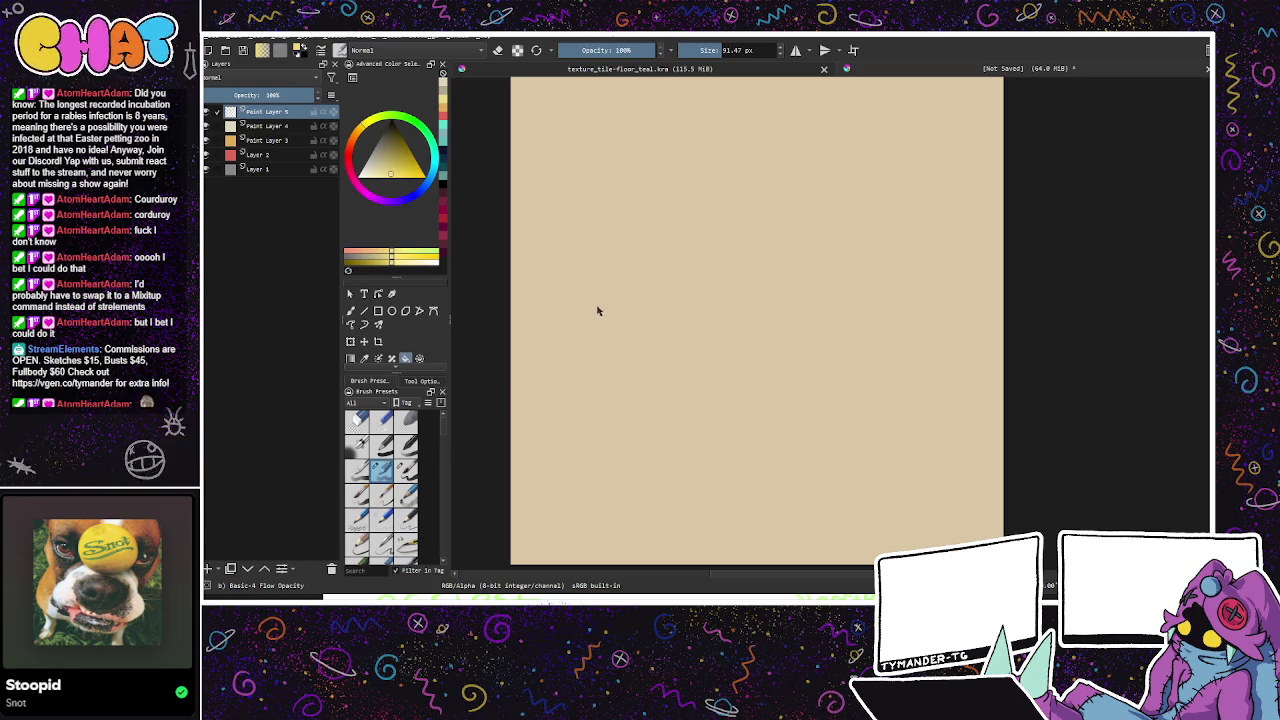
pyautogui.click(780, 497)
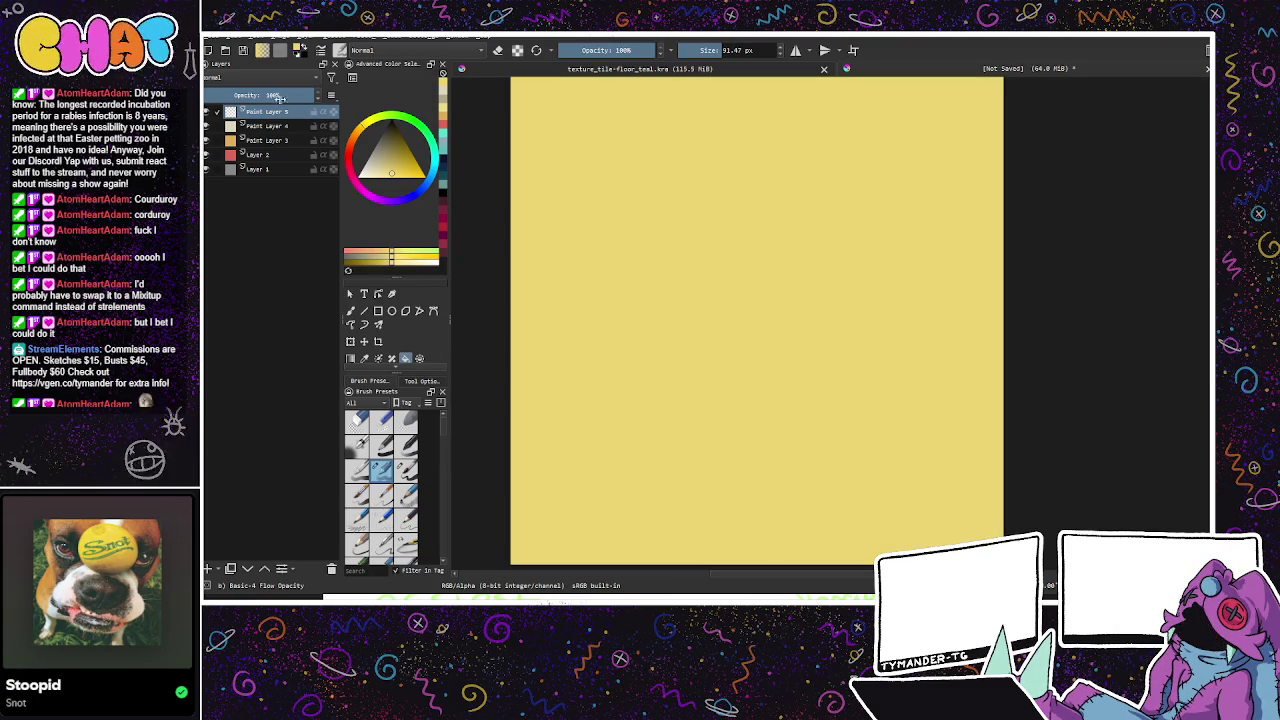
pyautogui.moveTo(279, 97); pyautogui.dragTo(255, 95)
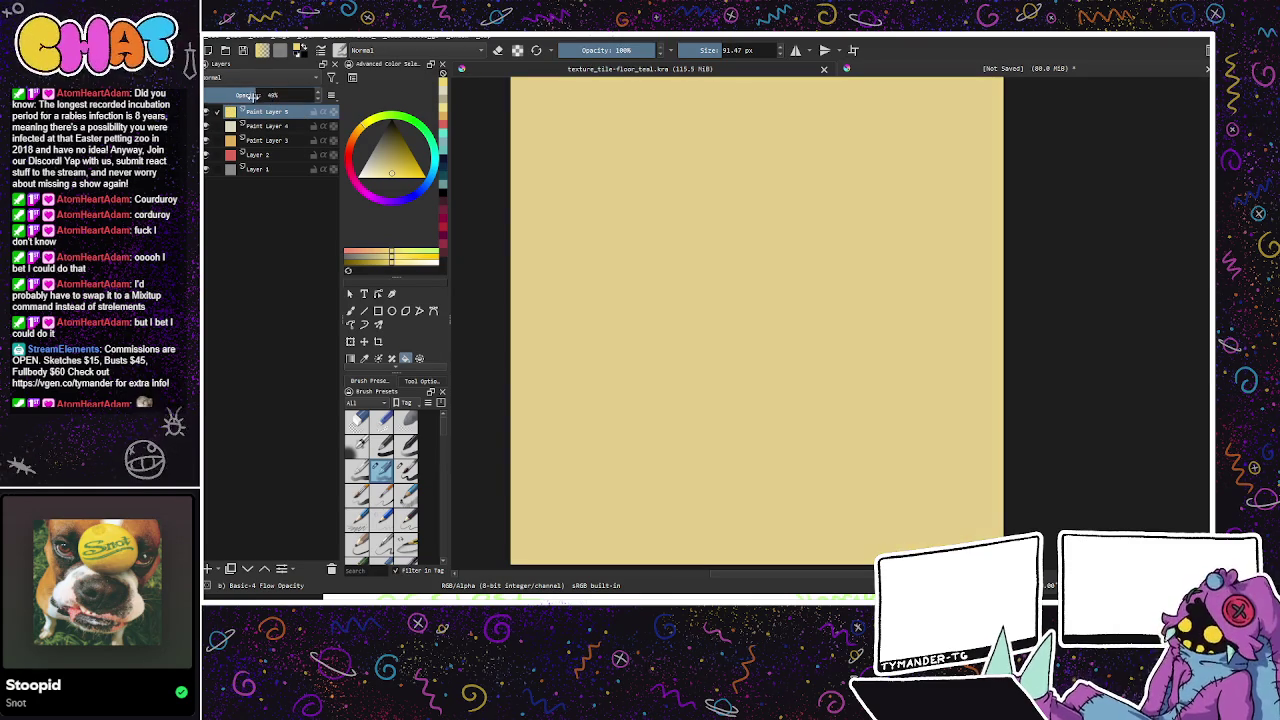
pyautogui.moveTo(255, 95); pyautogui.dragTo(242, 95)
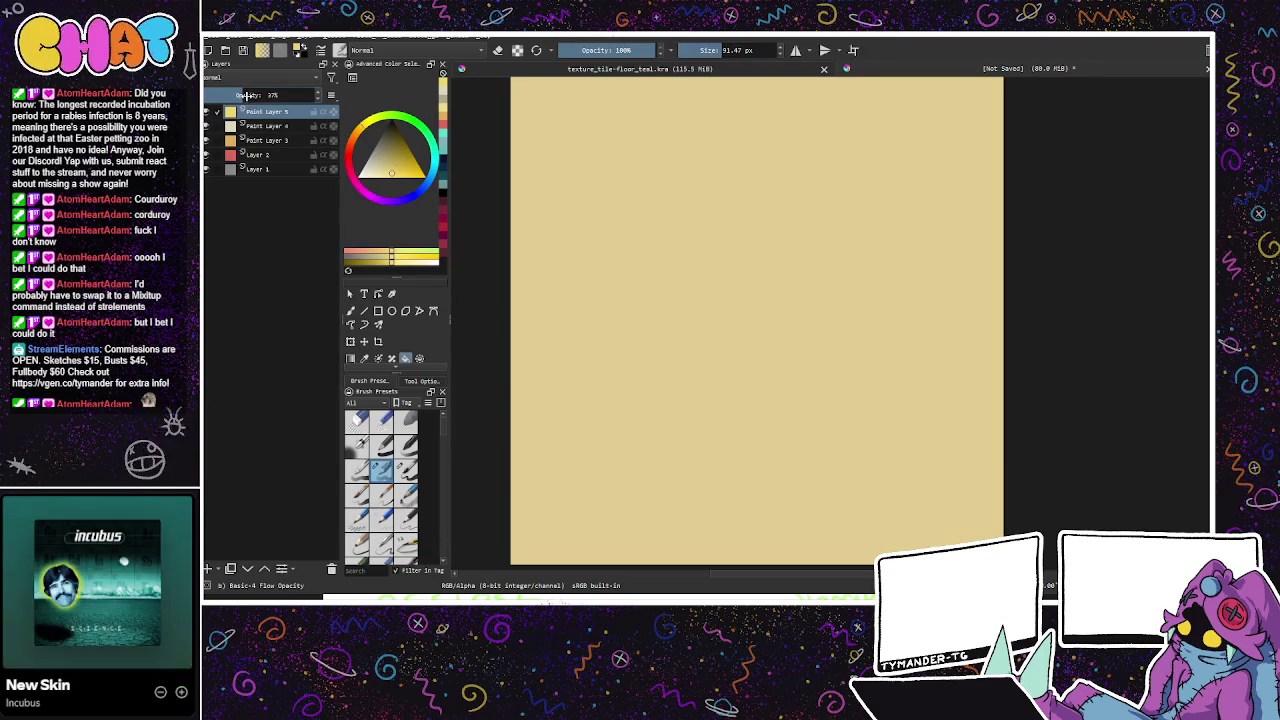
# Step: Switch back to the freehand brush and add an empty Paint Layer 6
pyautogui.moveTo(829, 459); pyautogui.dragTo(907, 440)
pyautogui.click(351, 311)
pyautogui.click(208, 568)
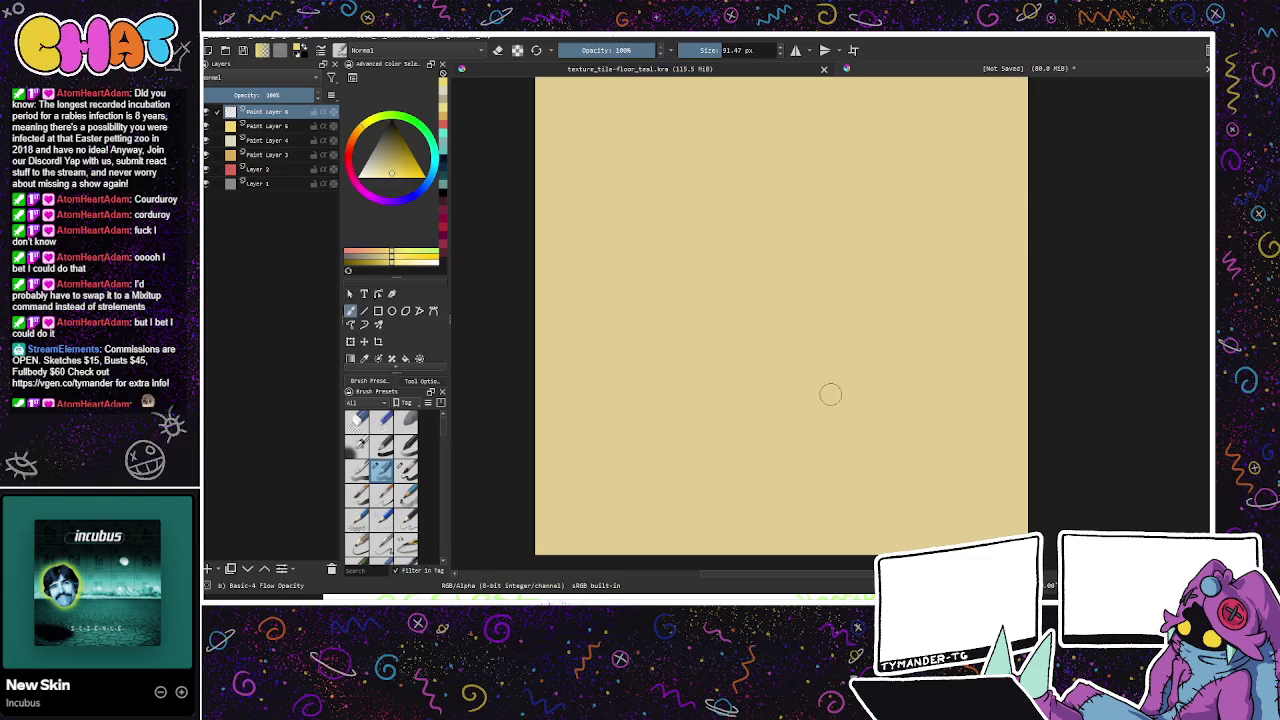
# Step: Turn on wrap-around tiling and choose a muted pinkish-red as the mortar colour
pyautogui.moveTo(903, 400); pyautogui.dragTo(973, 440)
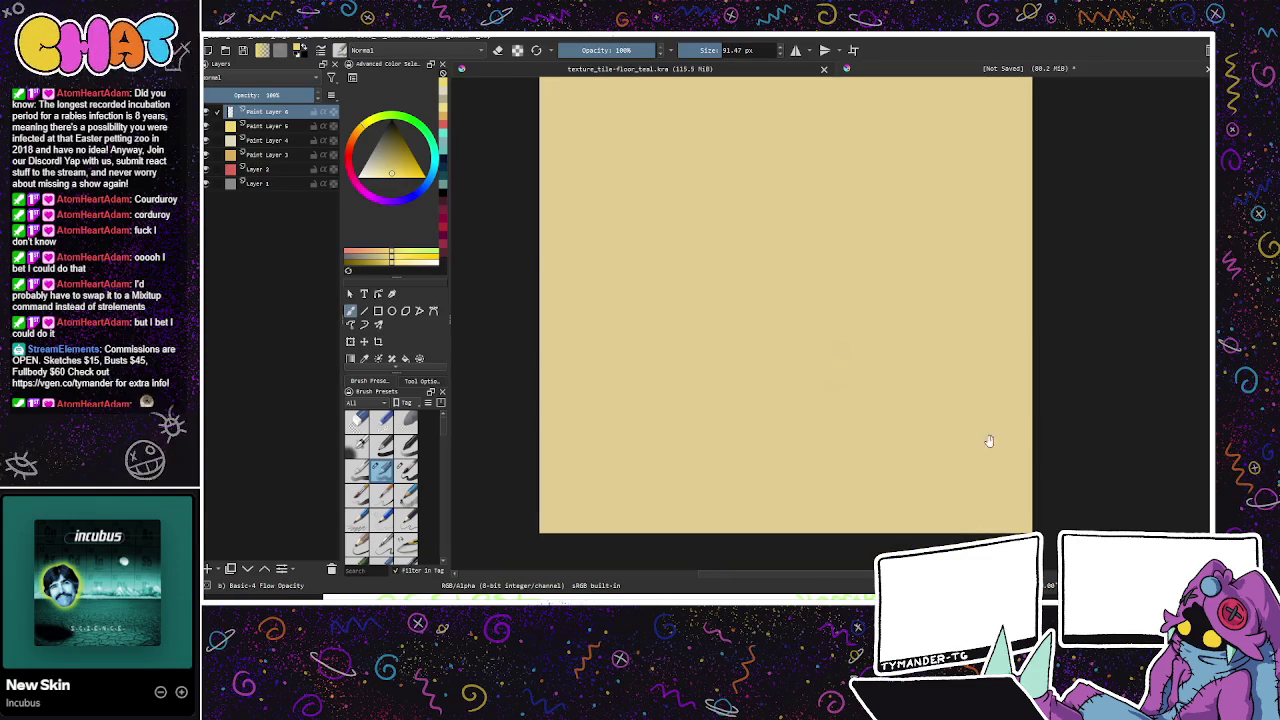
pyautogui.click(853, 52)
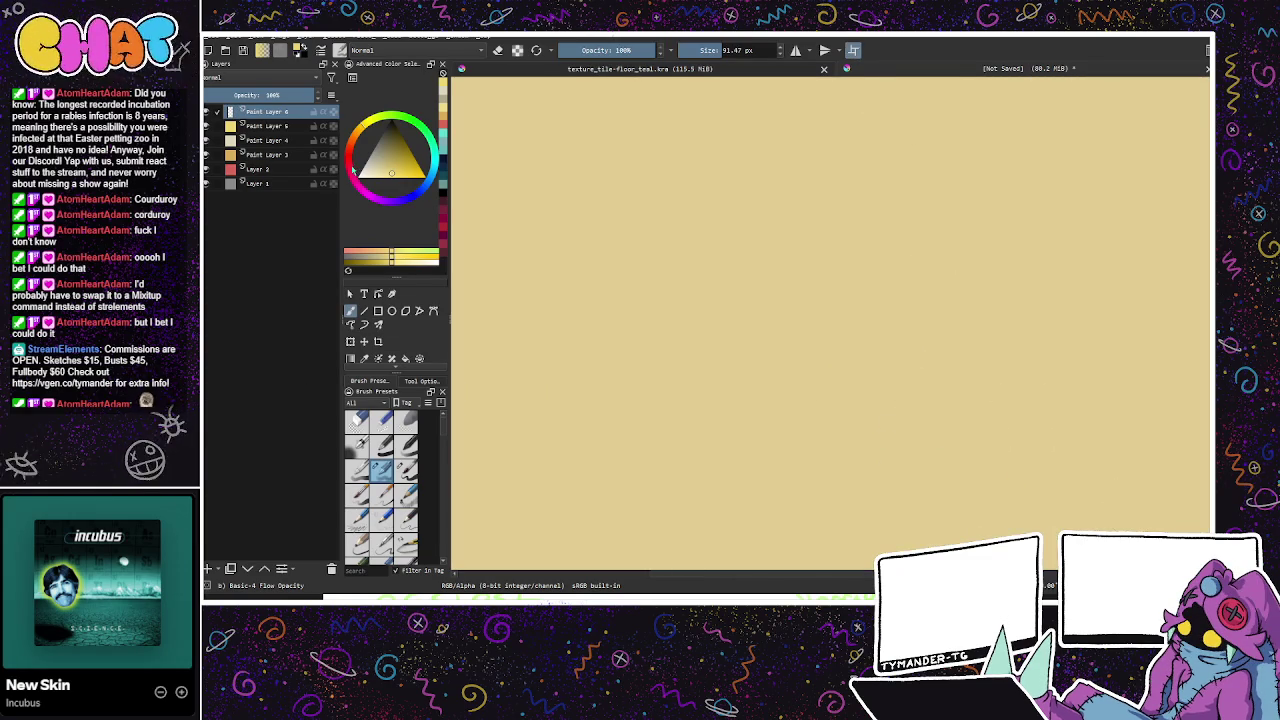
pyautogui.click(408, 170)
pyautogui.click(407, 163)
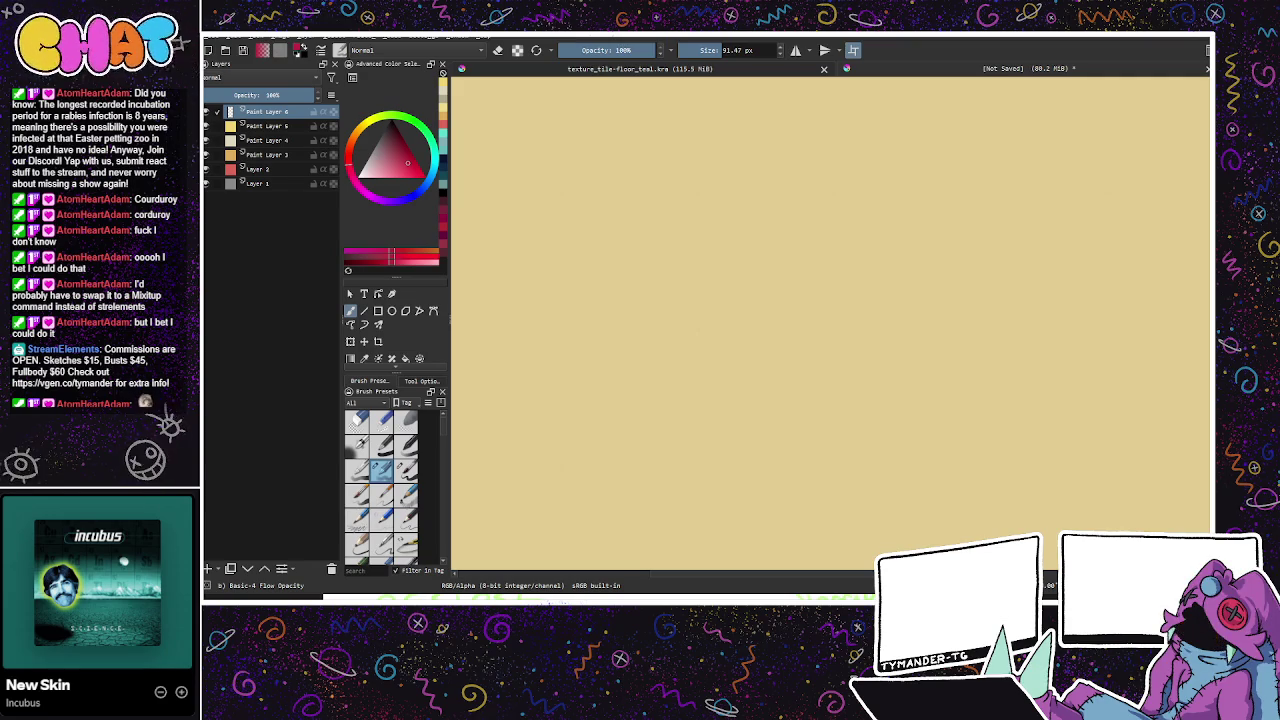
# Step: Shrink the brush and draw thin, evenly spaced horizontal reddish mortar lines across the tiling canvas
pyautogui.press('l')
pyautogui.press('[')
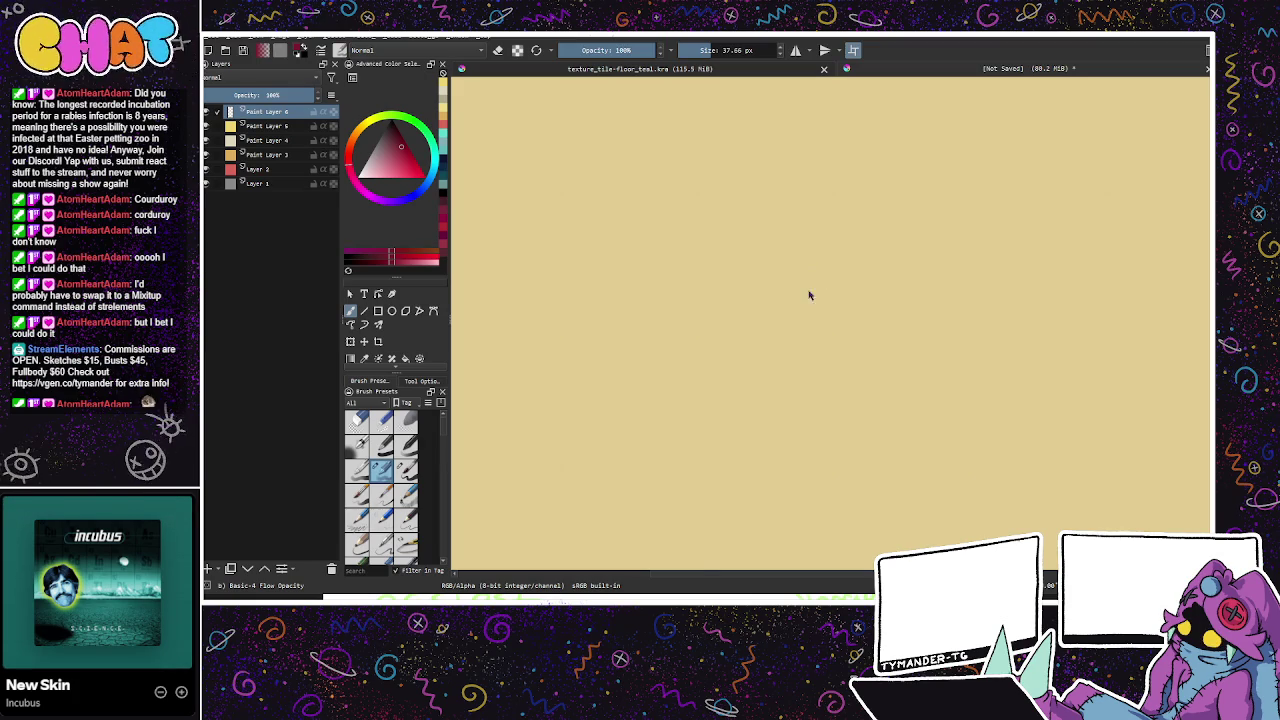
pyautogui.hotkey('ctrl', 'shift', "'")
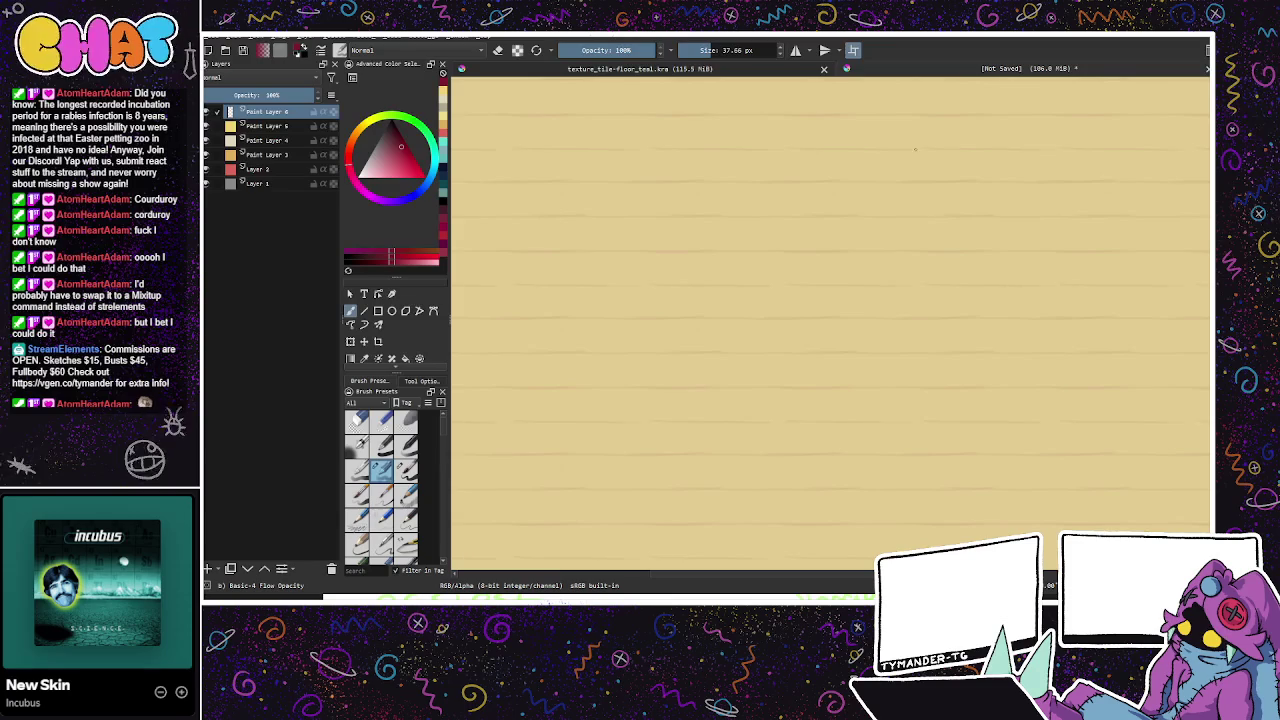
pyautogui.scroll(-1, 910, 330)
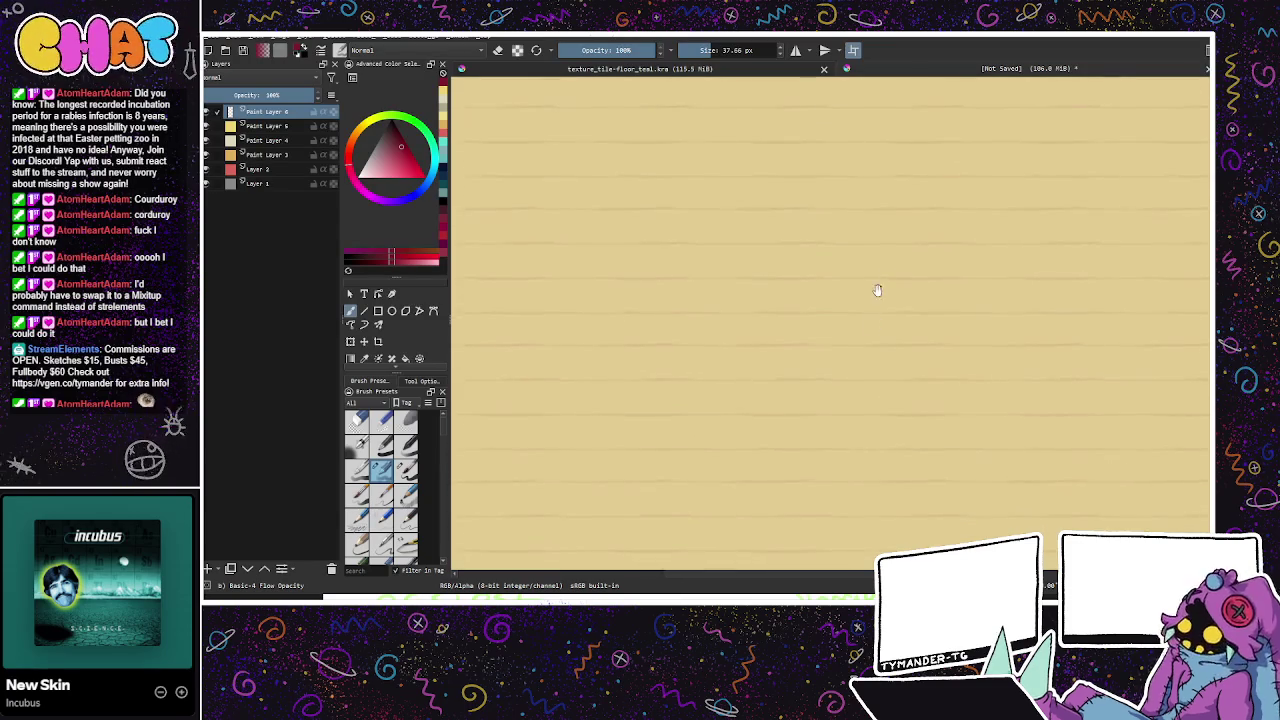
pyautogui.moveTo(886, 491)
pyautogui.mouseDown()
pyautogui.moveTo(886, 457)
pyautogui.moveTo(857, 480)
pyautogui.mouseUp()
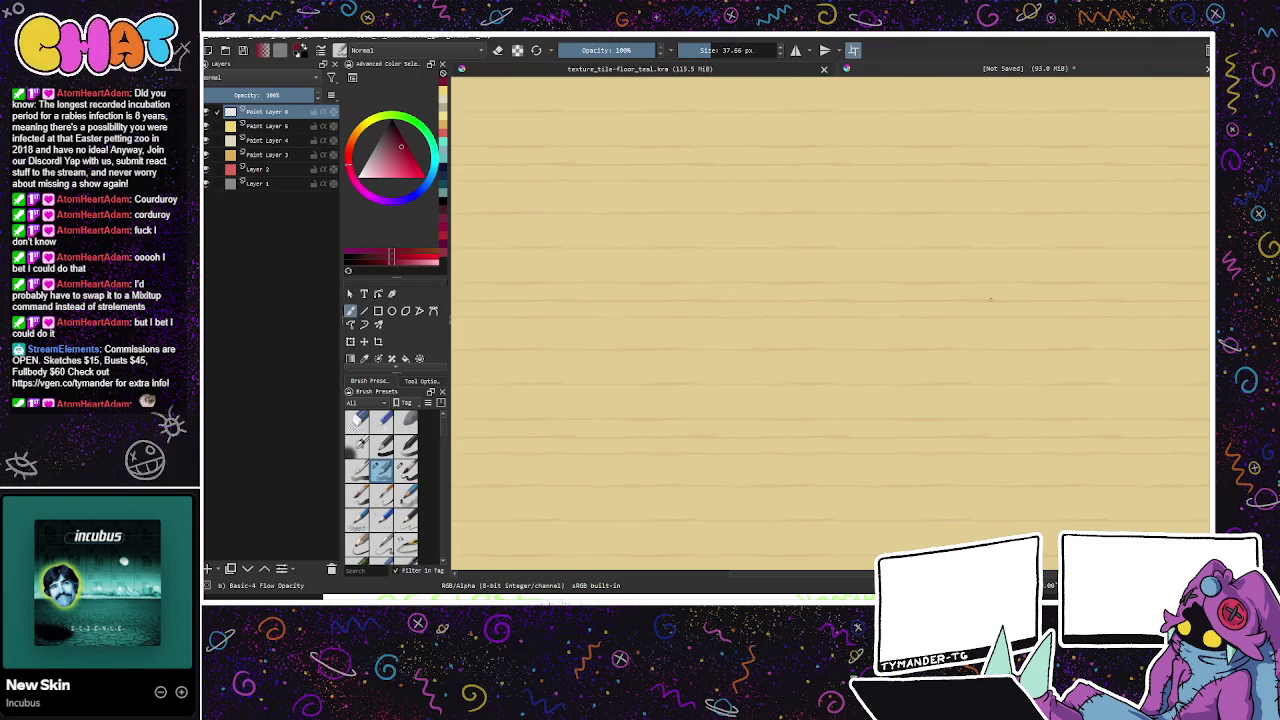
pyautogui.moveTo(97, 580)
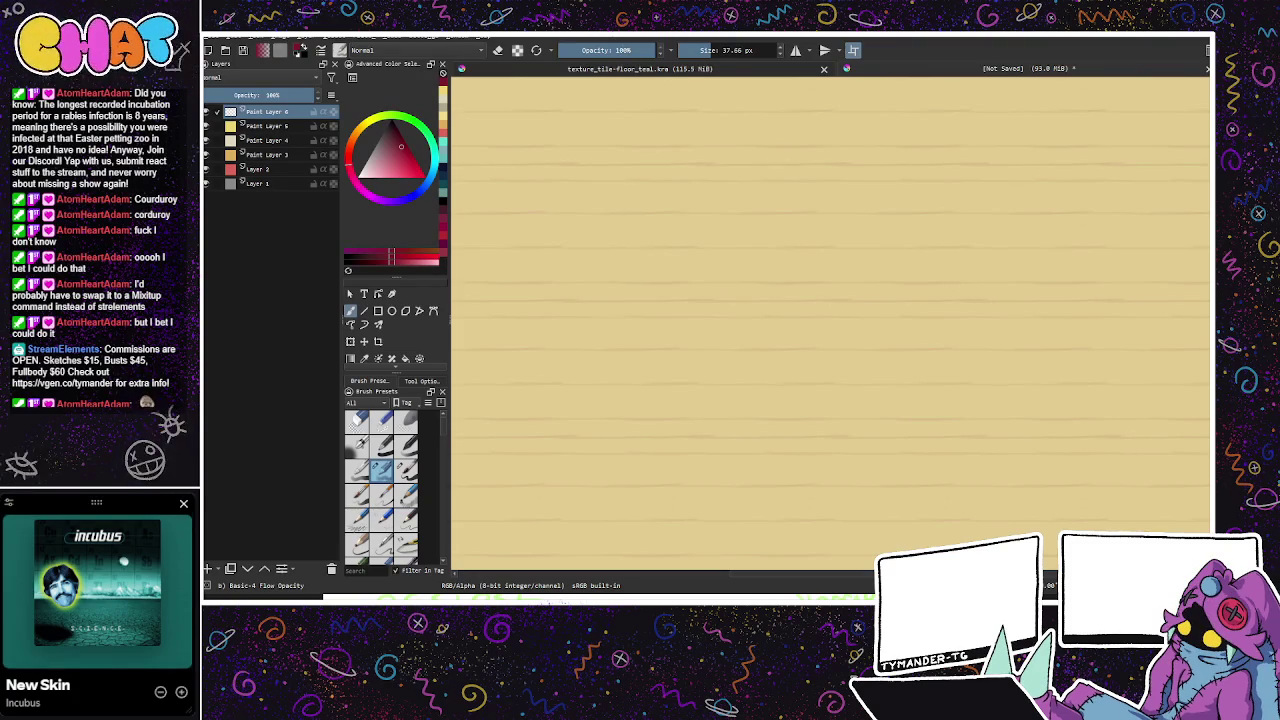
pyautogui.click(182, 692)
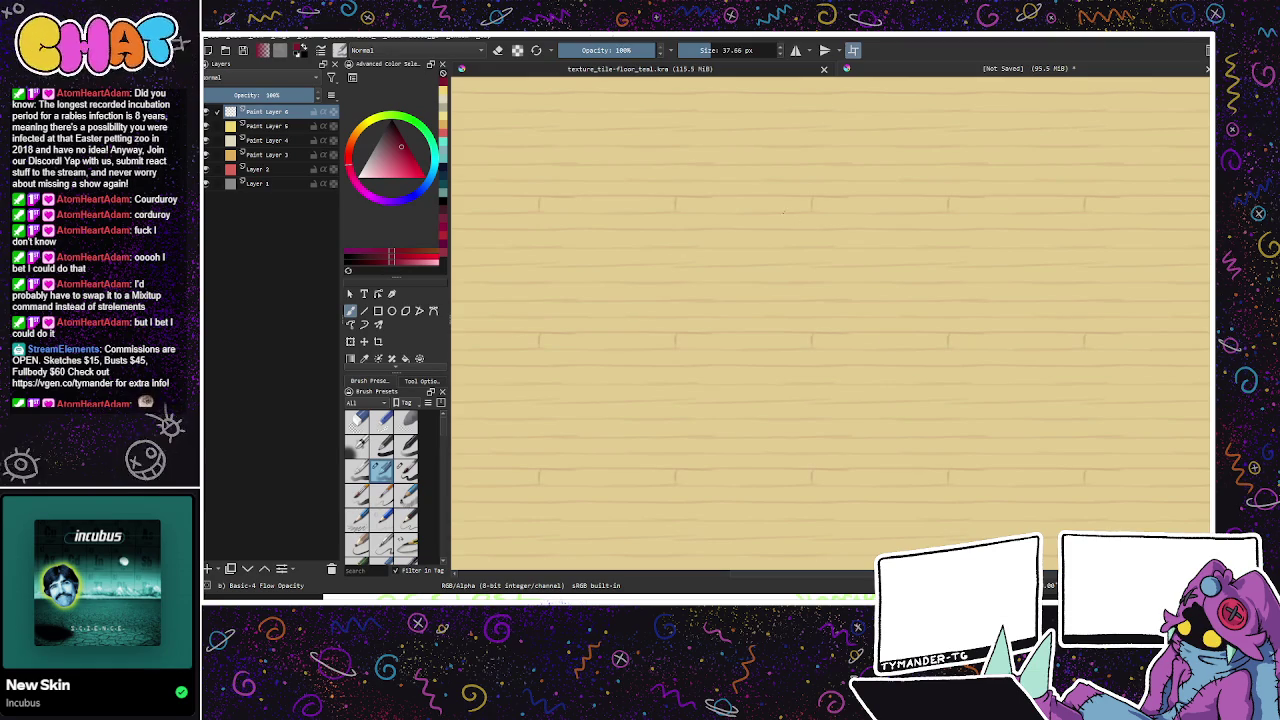
# Step: Draw short staggered vertical joints between mortar rows, undo a stray stamp, and add Paint Layer 7
pyautogui.moveTo(675, 205); pyautogui.dragTo(676, 199)
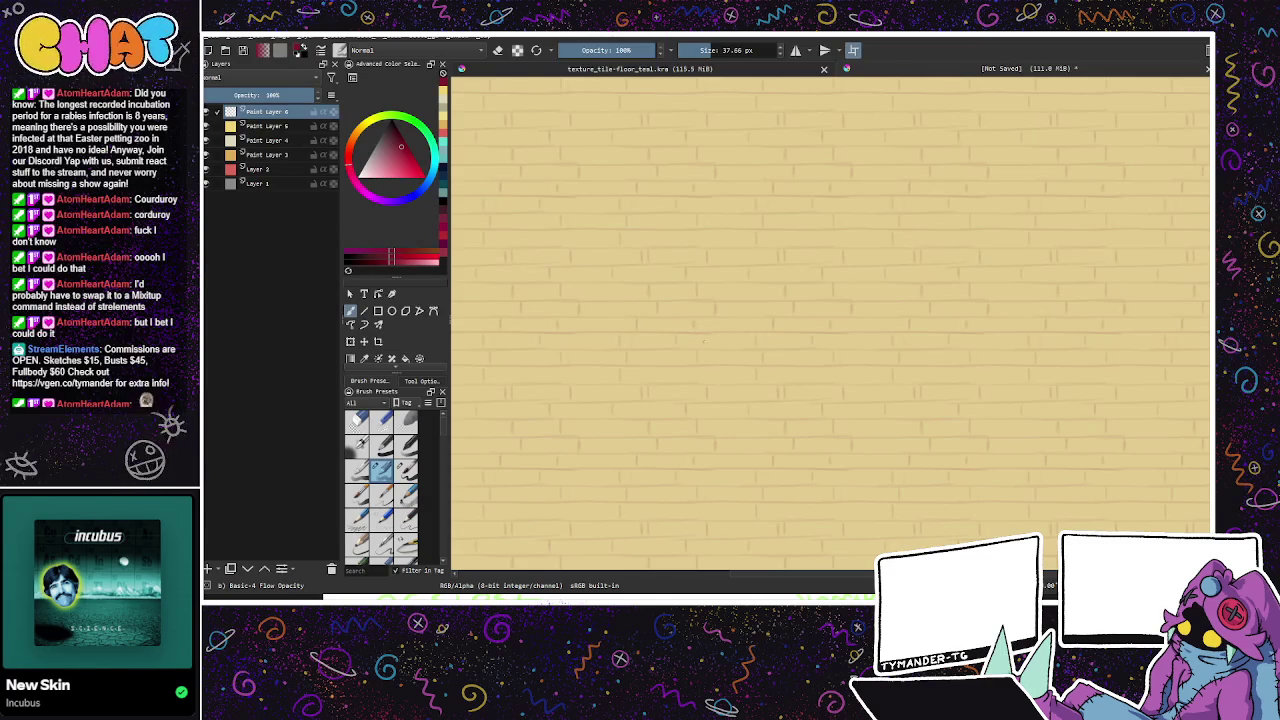
pyautogui.scroll(1, 900, 335)
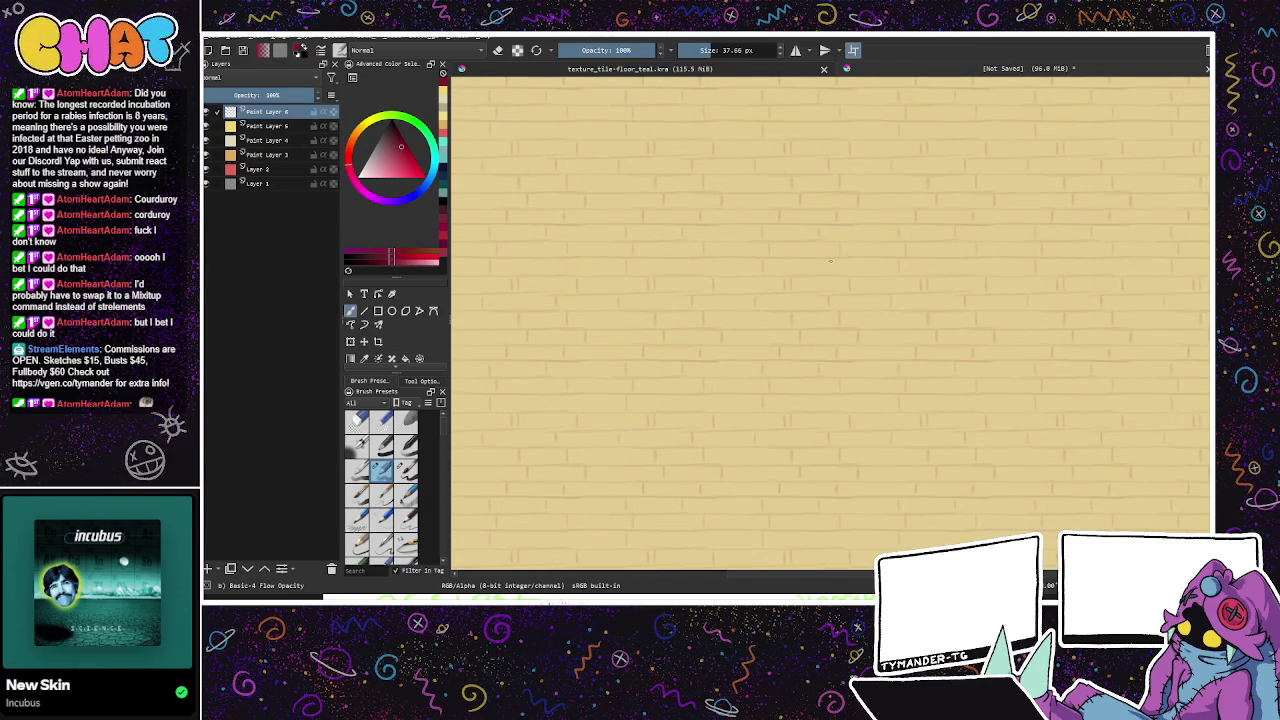
pyautogui.scroll(2, 923, 334)
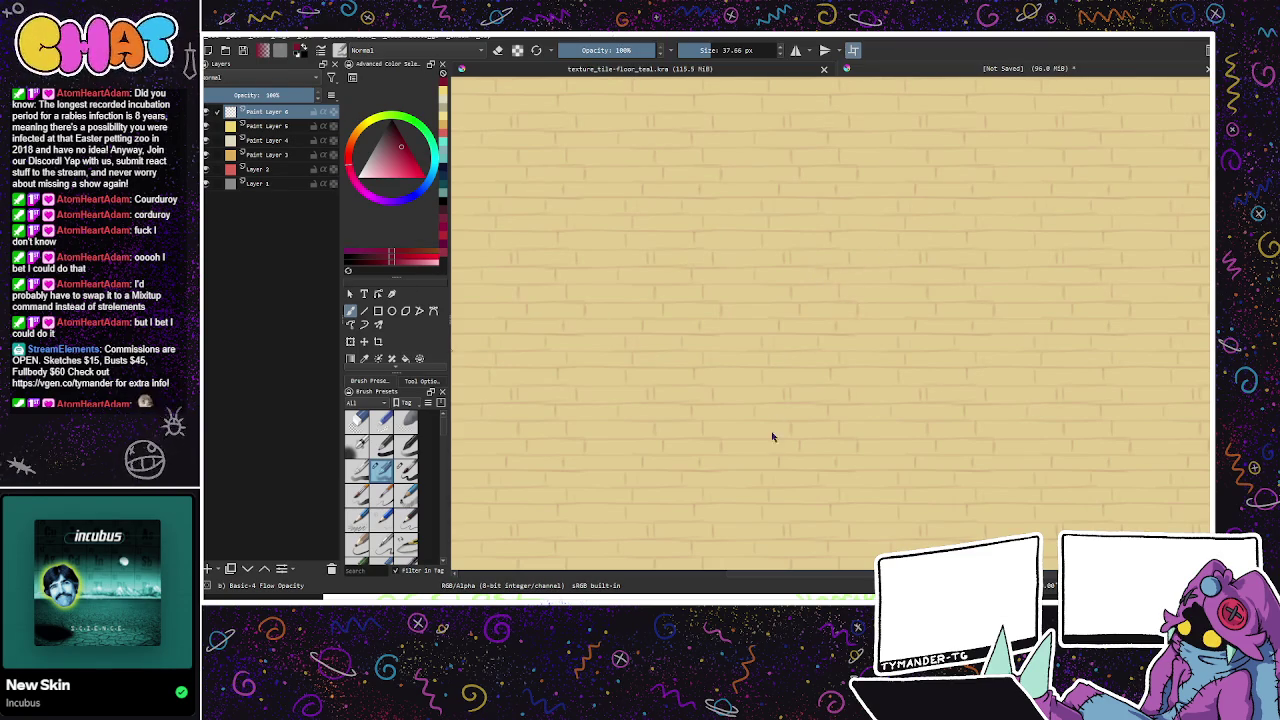
pyautogui.click(848, 290)
pyautogui.hotkey('ctrl', 'z')
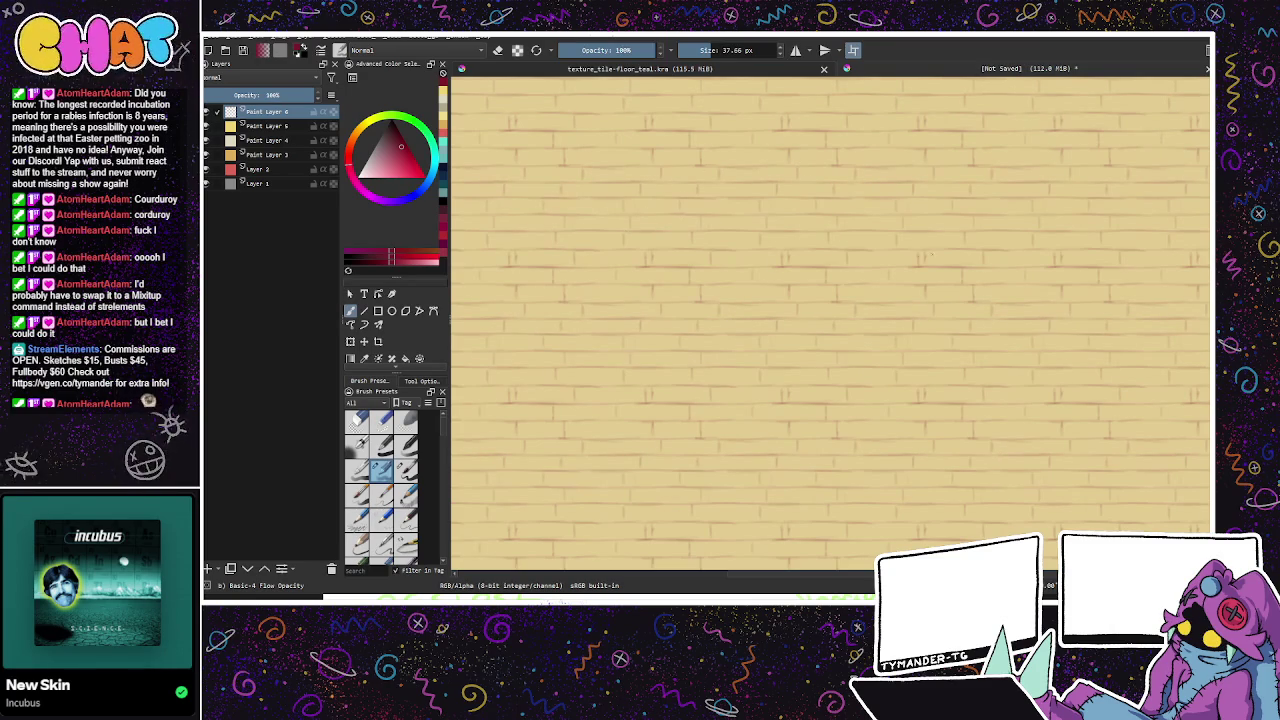
pyautogui.scroll(2, 937, 289)
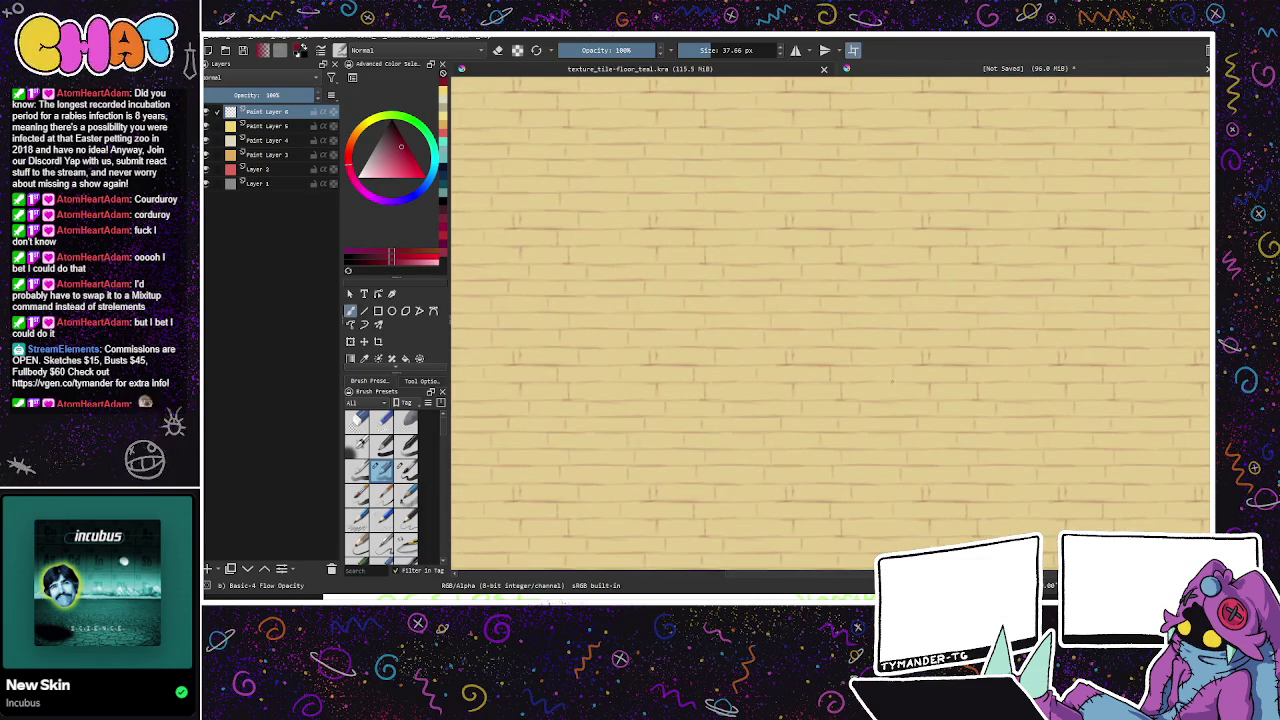
pyautogui.scroll(-2, 928, 424)
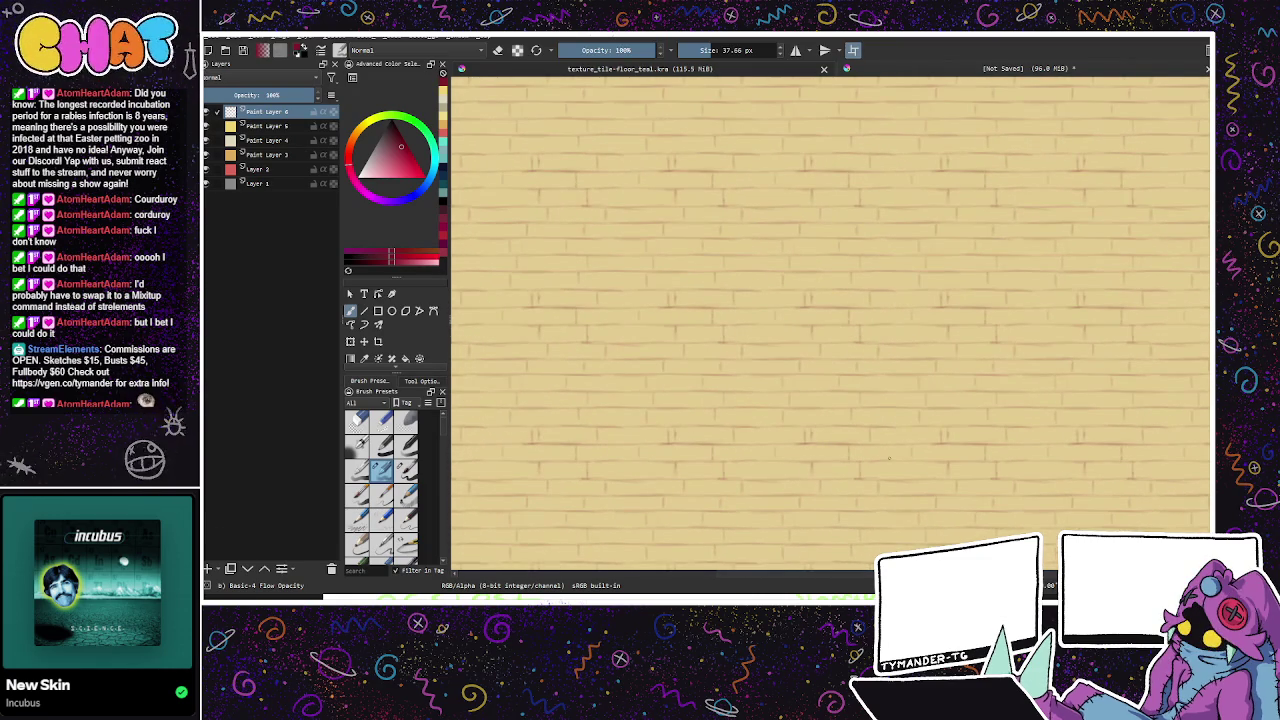
pyautogui.click(208, 568)
# Step: Set Paint Layer 6 opacity to 84%, then dab darker red dots at joints on Paint Layer 7
pyautogui.click(285, 126)
pyautogui.moveTo(295, 95); pyautogui.dragTo(288, 95)
pyautogui.click(286, 112)
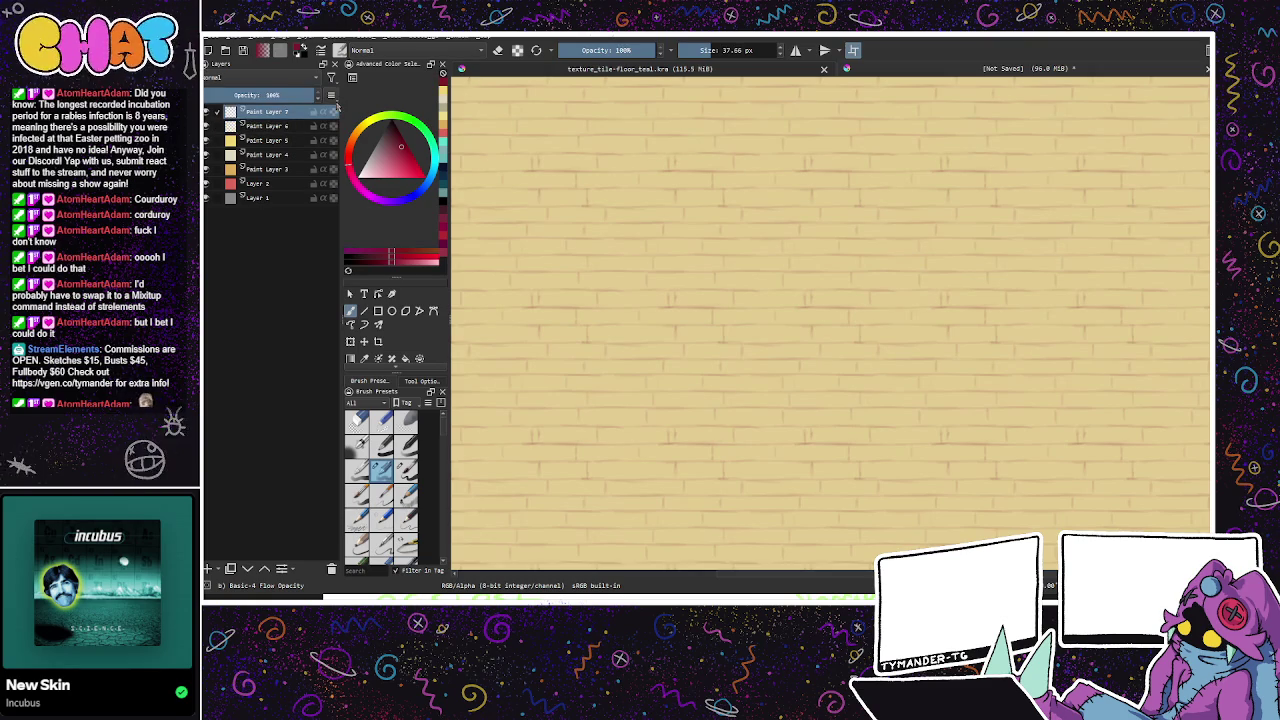
pyautogui.click(399, 138)
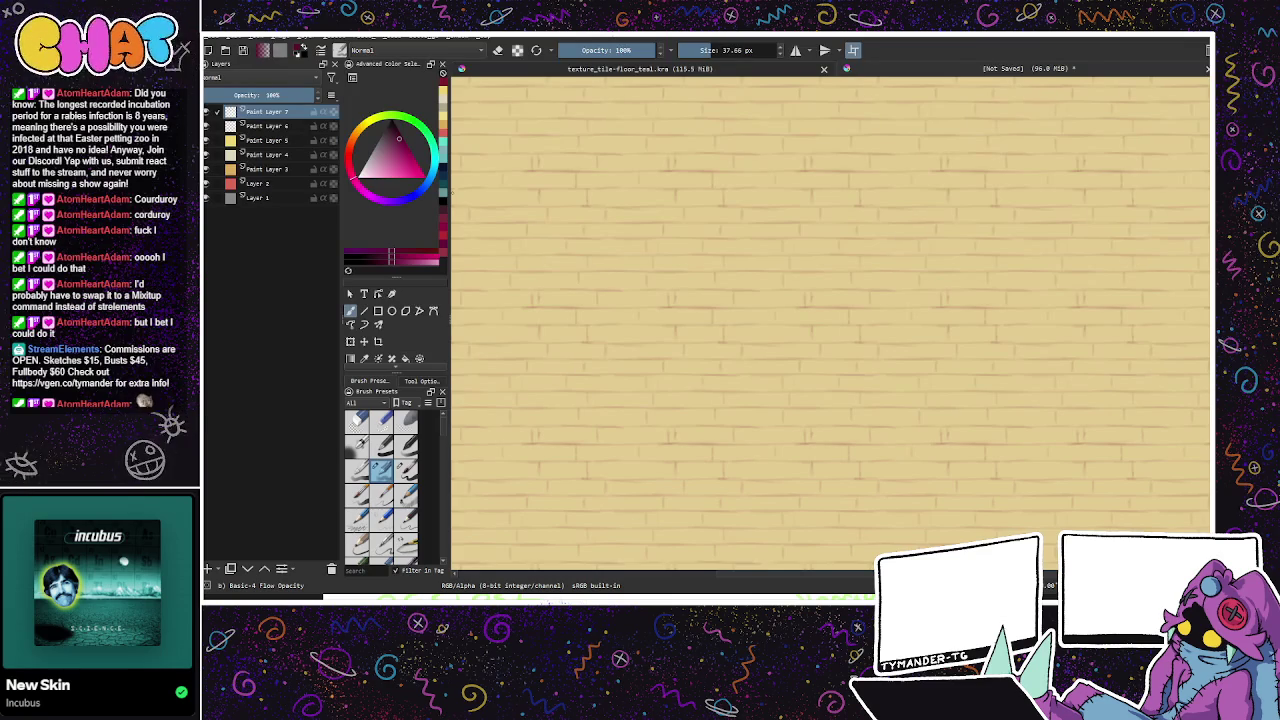
pyautogui.click(724, 206)
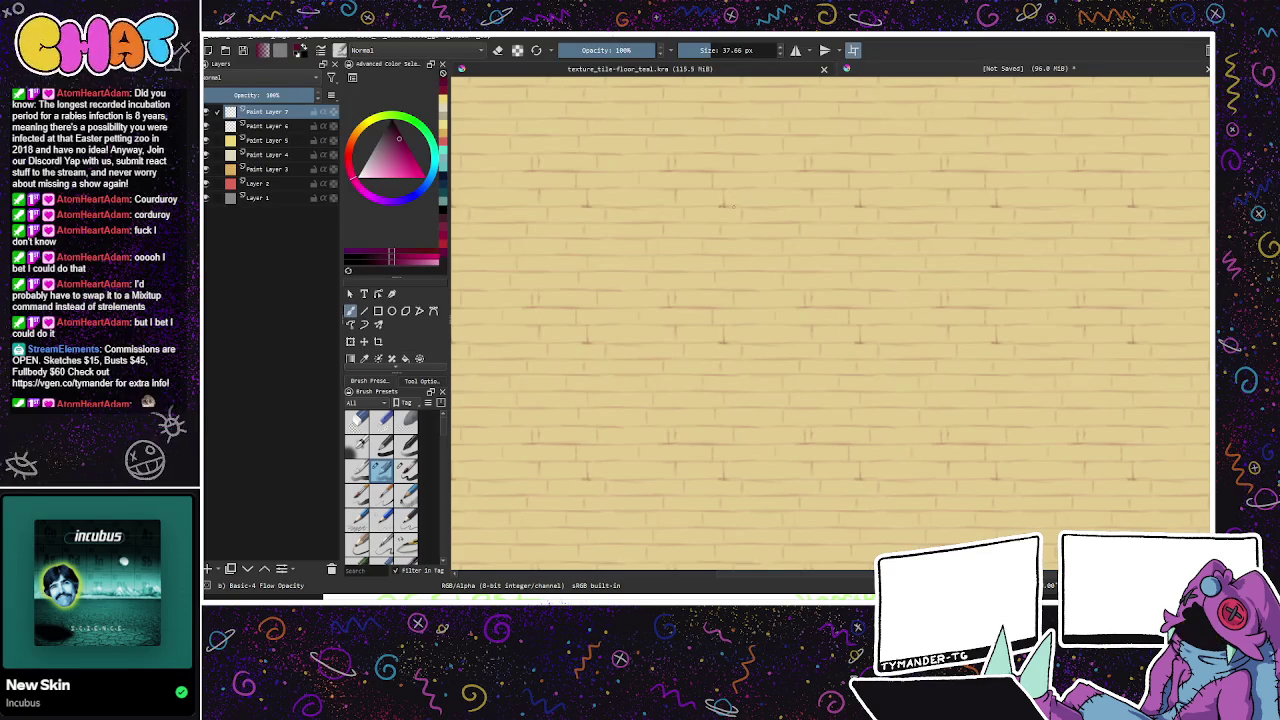
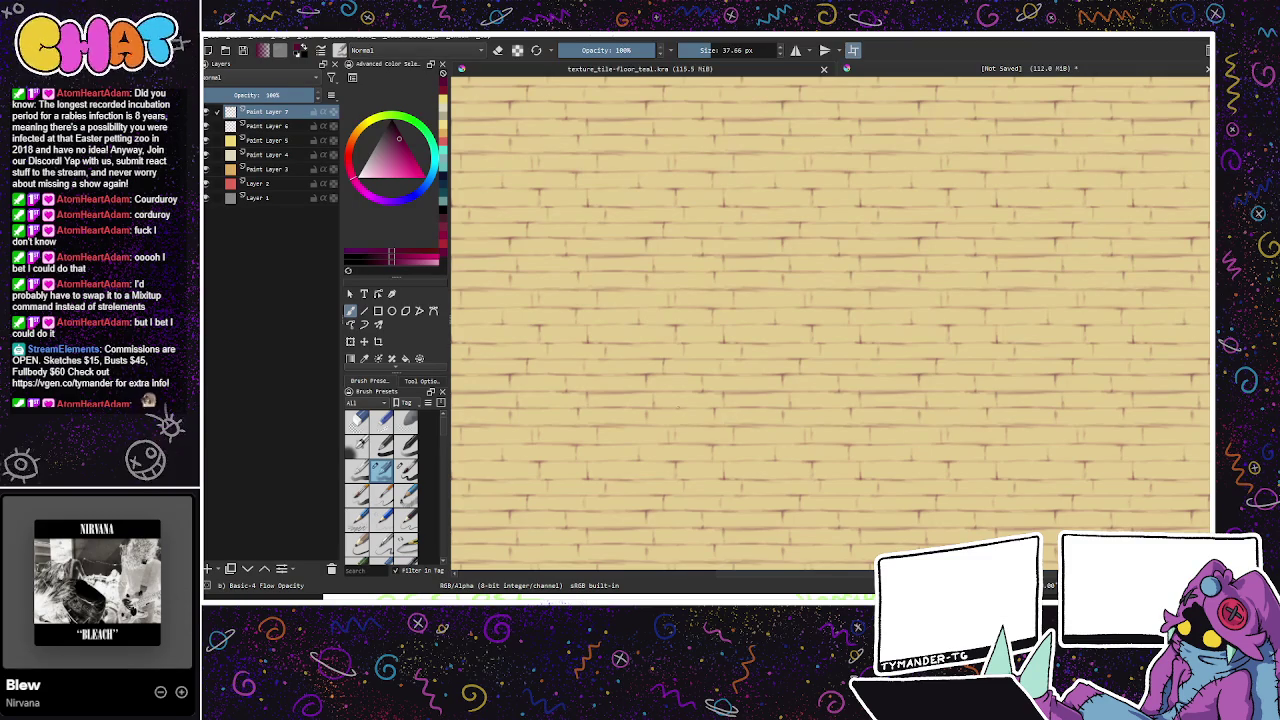
# Step: Lower Paint Layer 7's opacity to 70%
pyautogui.scroll(-2, 860, 380)
pyautogui.scroll(-3, 875, 345)
pyautogui.scroll(-3, 871, 430)
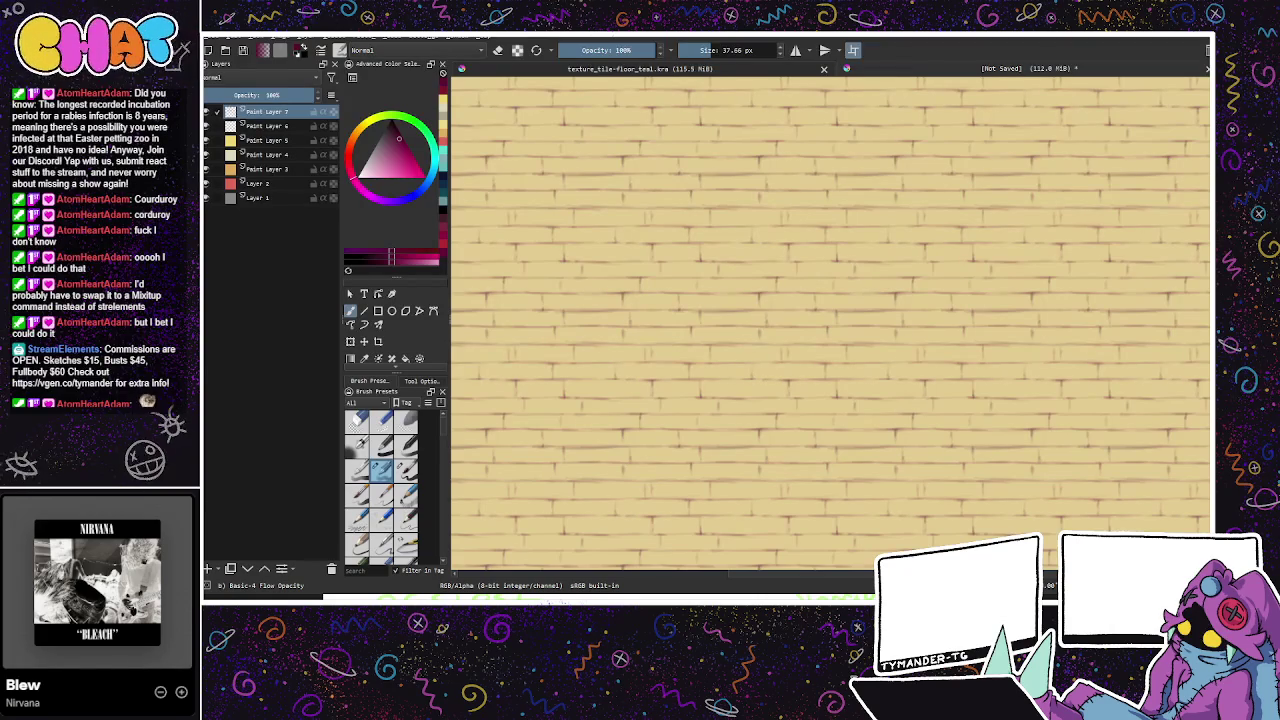
pyautogui.click(282, 96)
pyautogui.moveTo(902, 484); pyautogui.dragTo(934, 390)
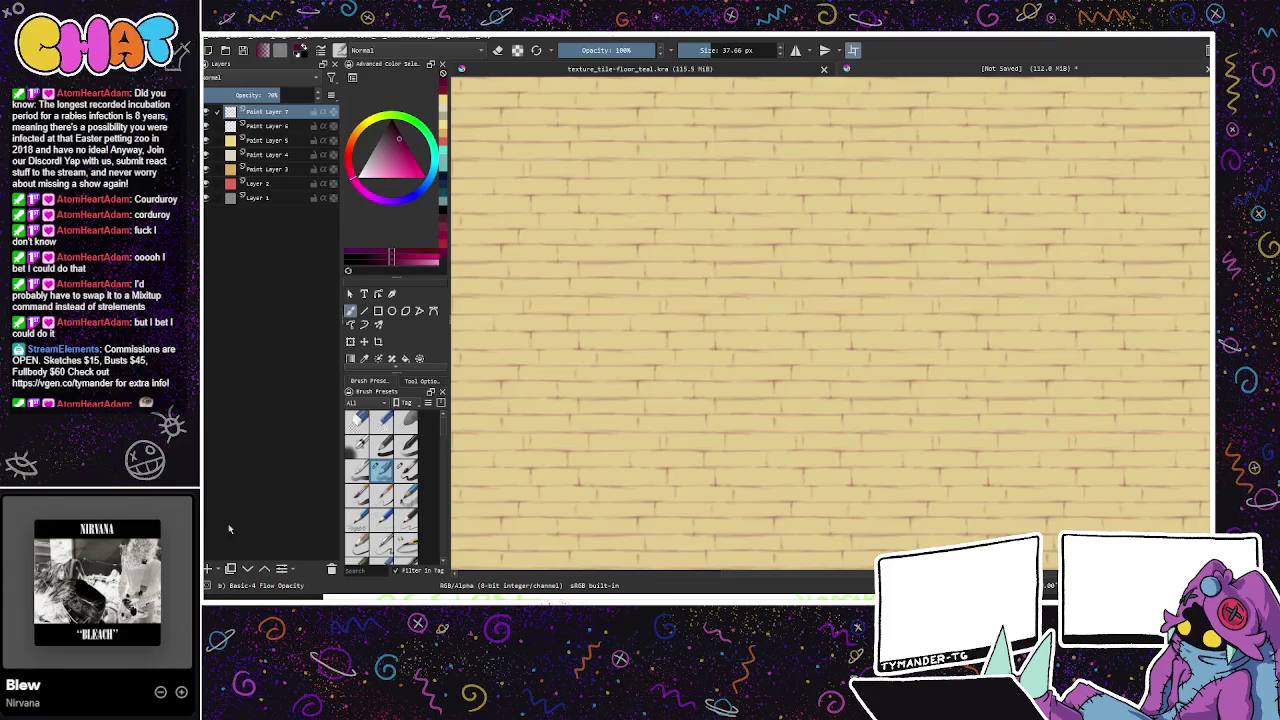
# Step: Add Paint Layer 8 and choose a pale yellow colour, then undo the new layer
pyautogui.click(208, 568)
pyautogui.click(369, 169)
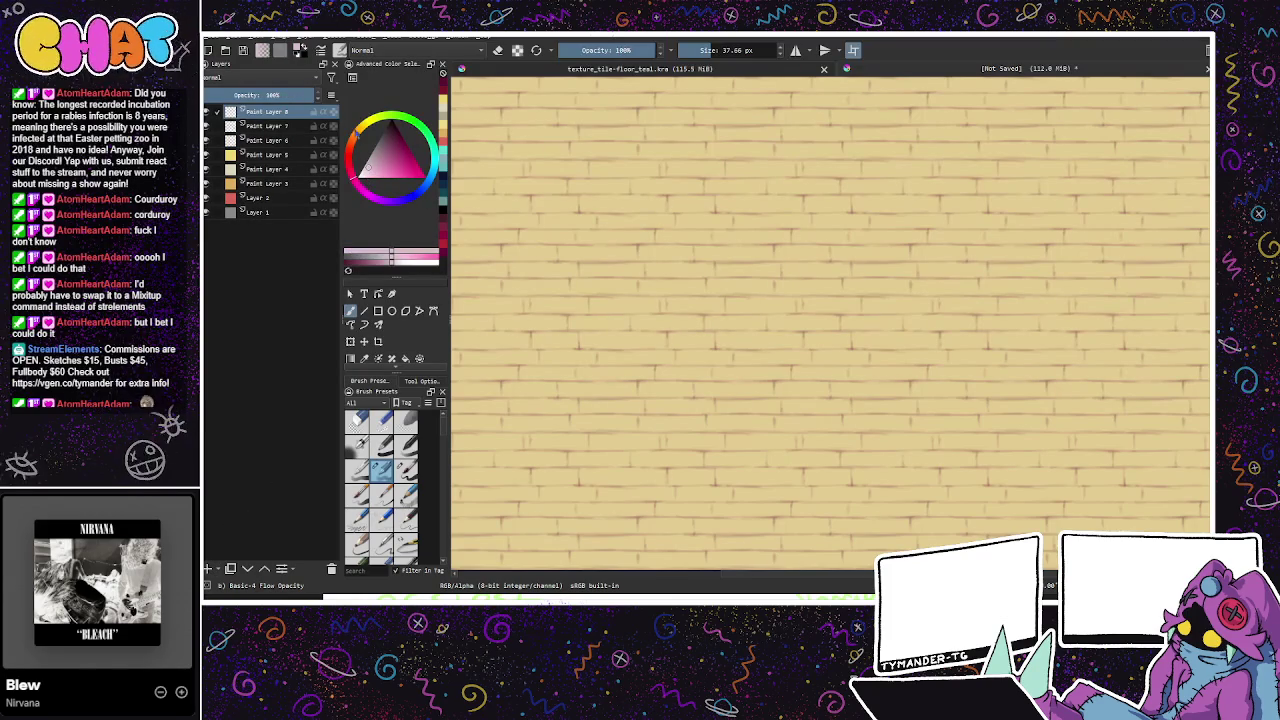
pyautogui.click(366, 130)
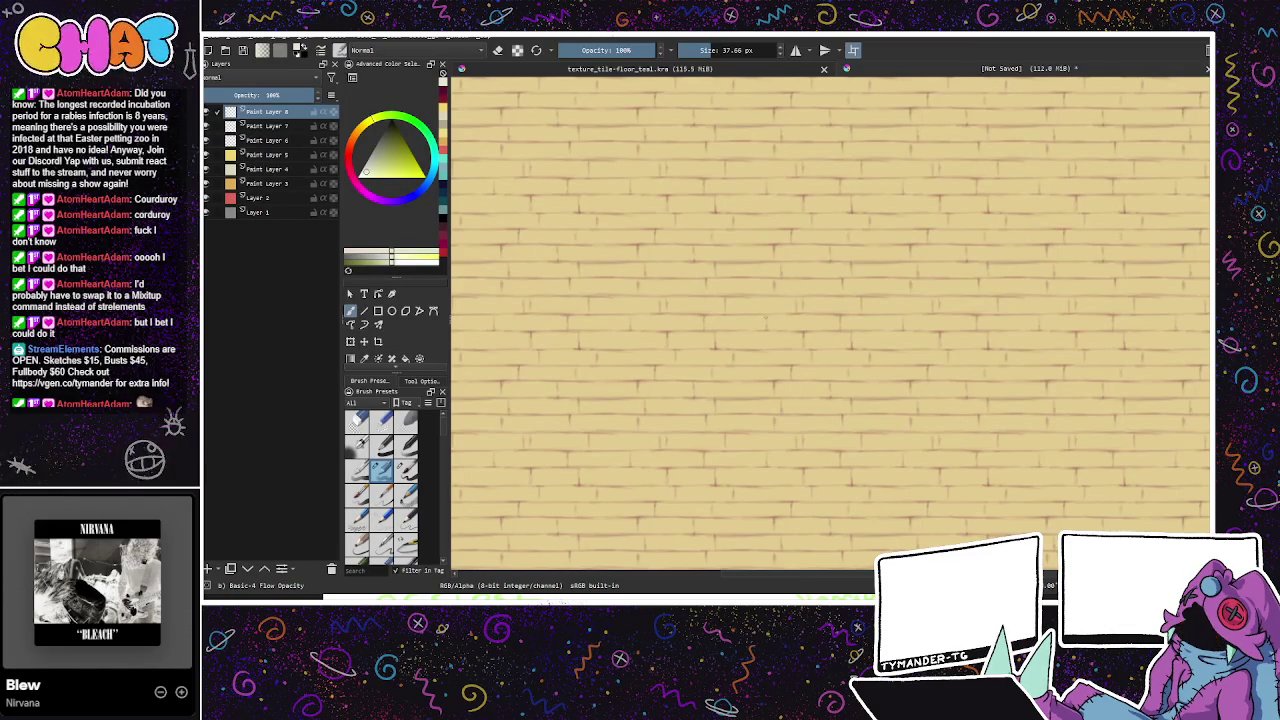
pyautogui.click(381, 170)
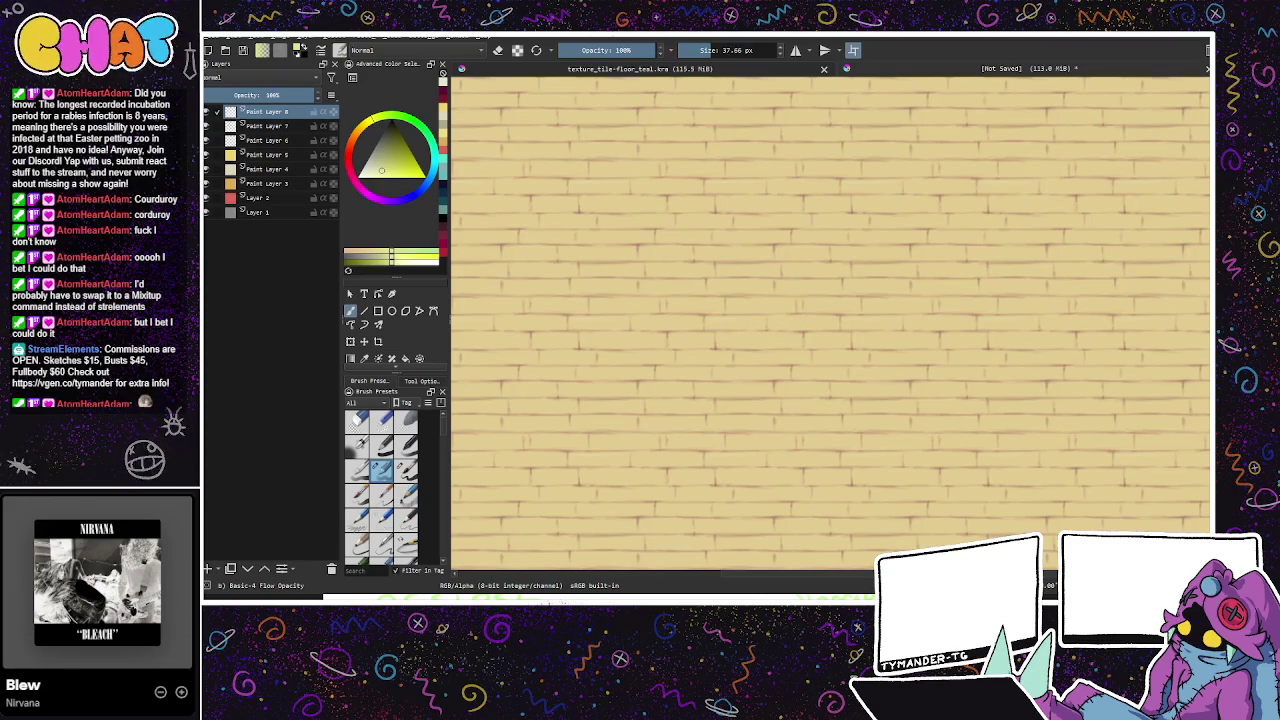
pyautogui.hotkey('ctrl', 'z')
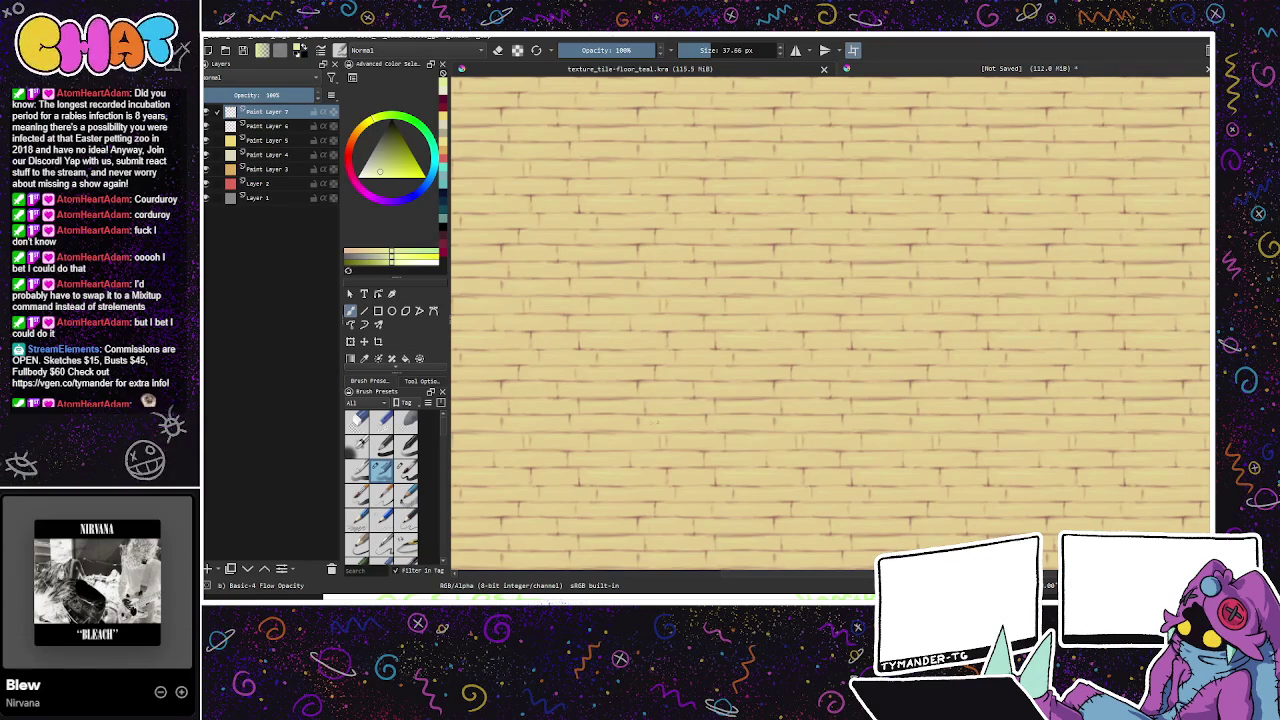
# Step: Re-add Paint Layer 8, try darker olive-yellow shades, then undo to remove it again
pyautogui.moveTo(934, 457)
pyautogui.mouseDown()
pyautogui.moveTo(806, 517)
pyautogui.moveTo(951, 457)
pyautogui.moveTo(1026, 474)
pyautogui.moveTo(860, 463)
pyautogui.moveTo(989, 511)
pyautogui.moveTo(1020, 503)
pyautogui.mouseUp()
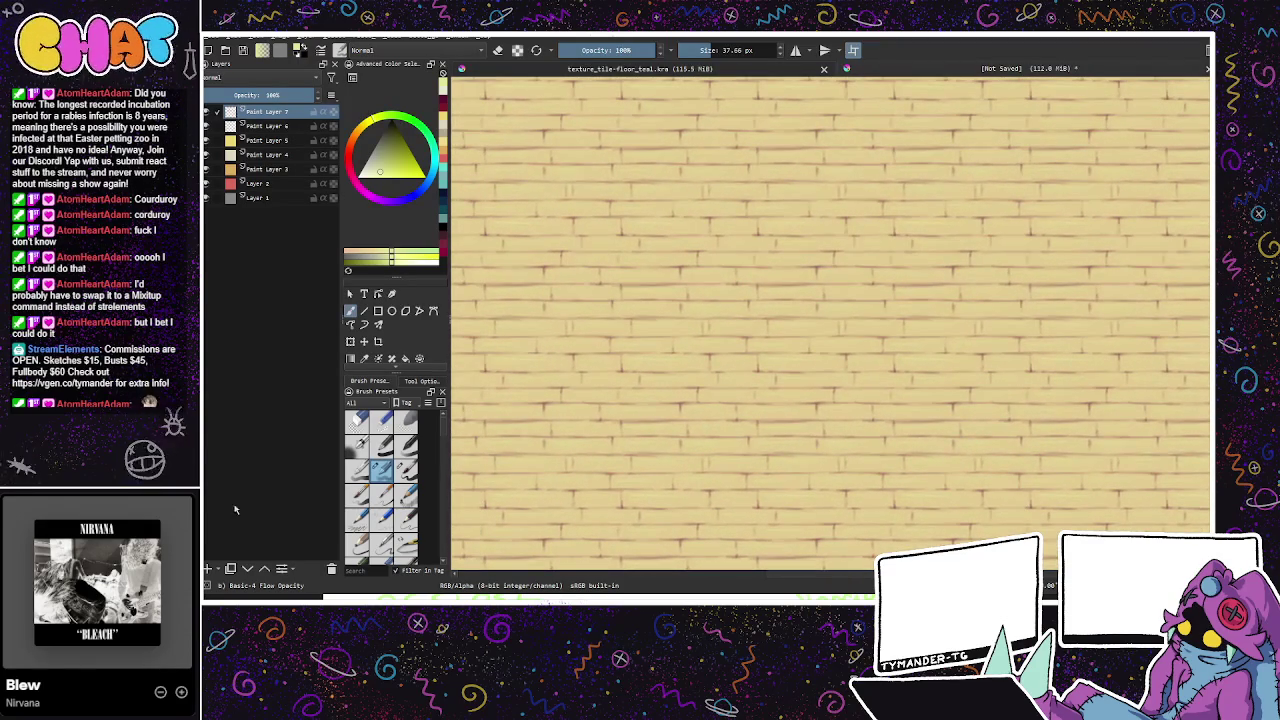
pyautogui.click(208, 568)
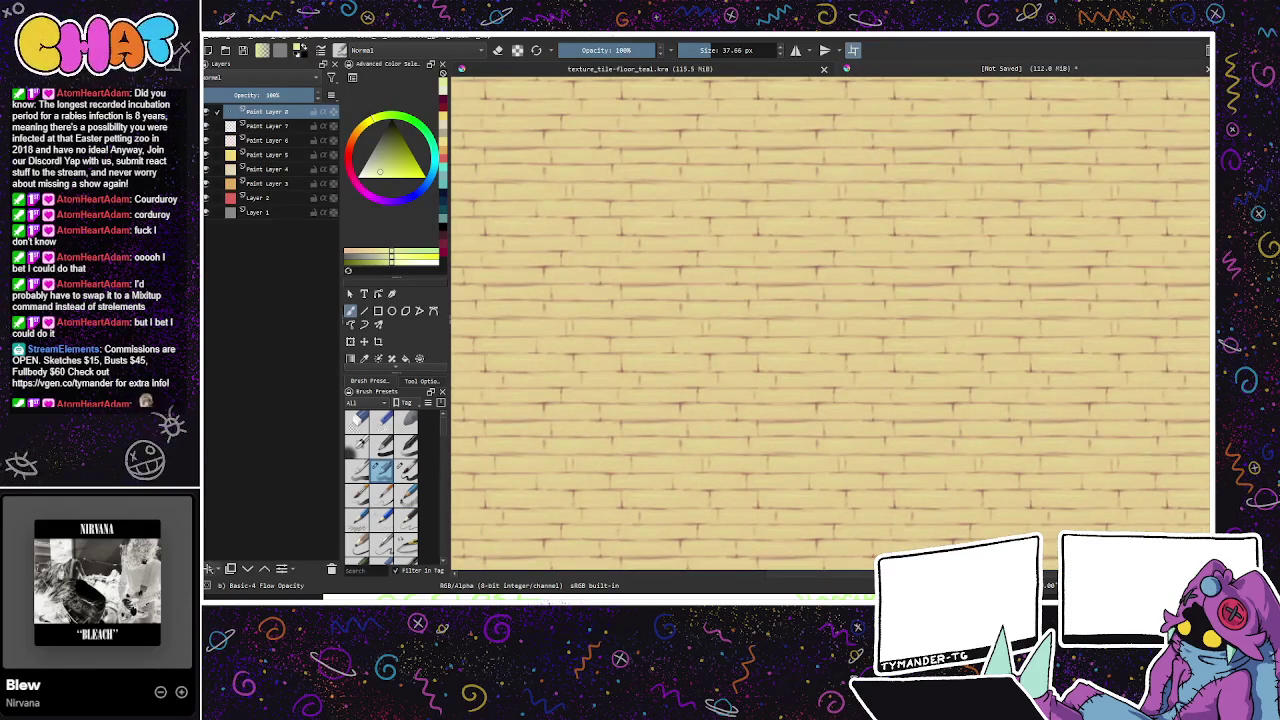
pyautogui.click(375, 158)
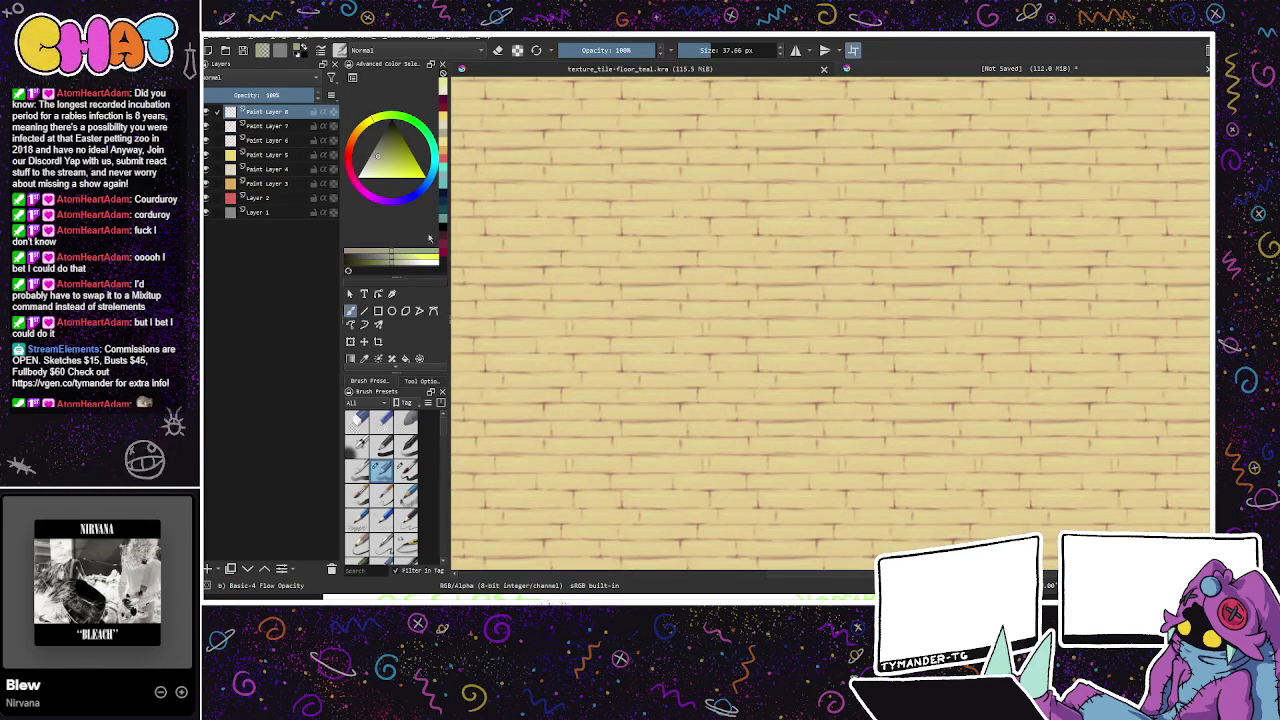
pyautogui.press('k')
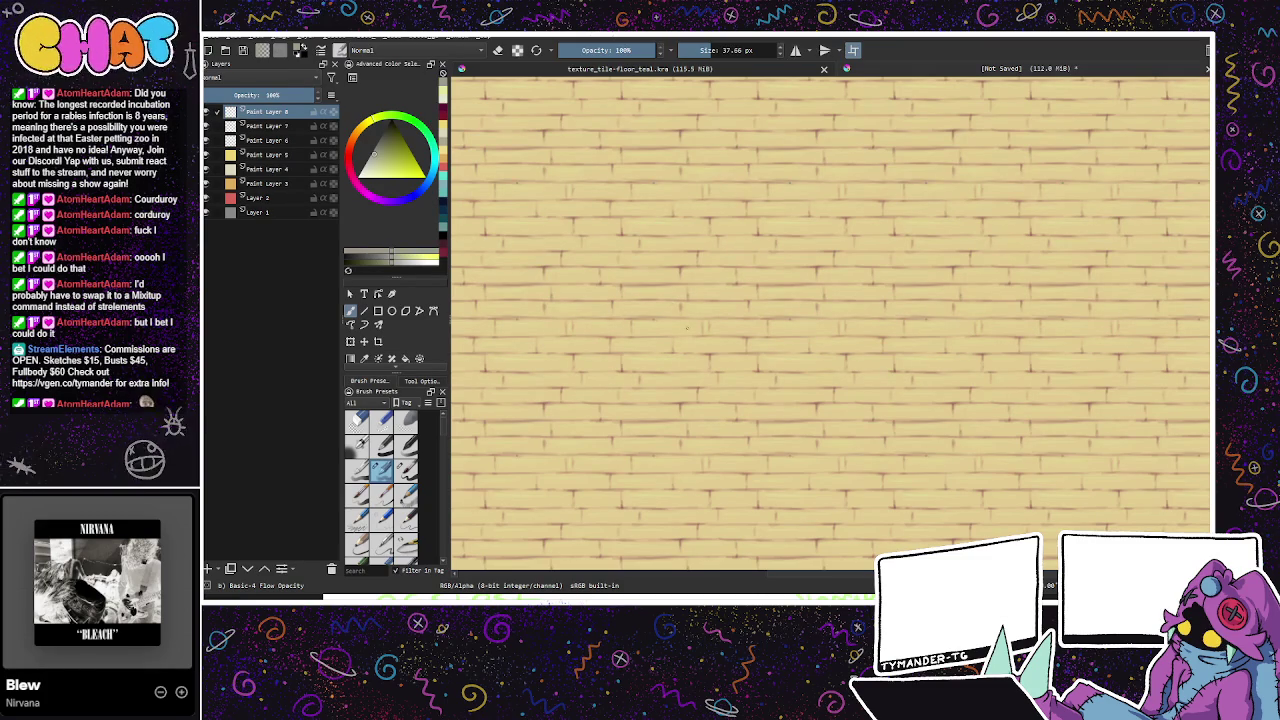
pyautogui.click(377, 173)
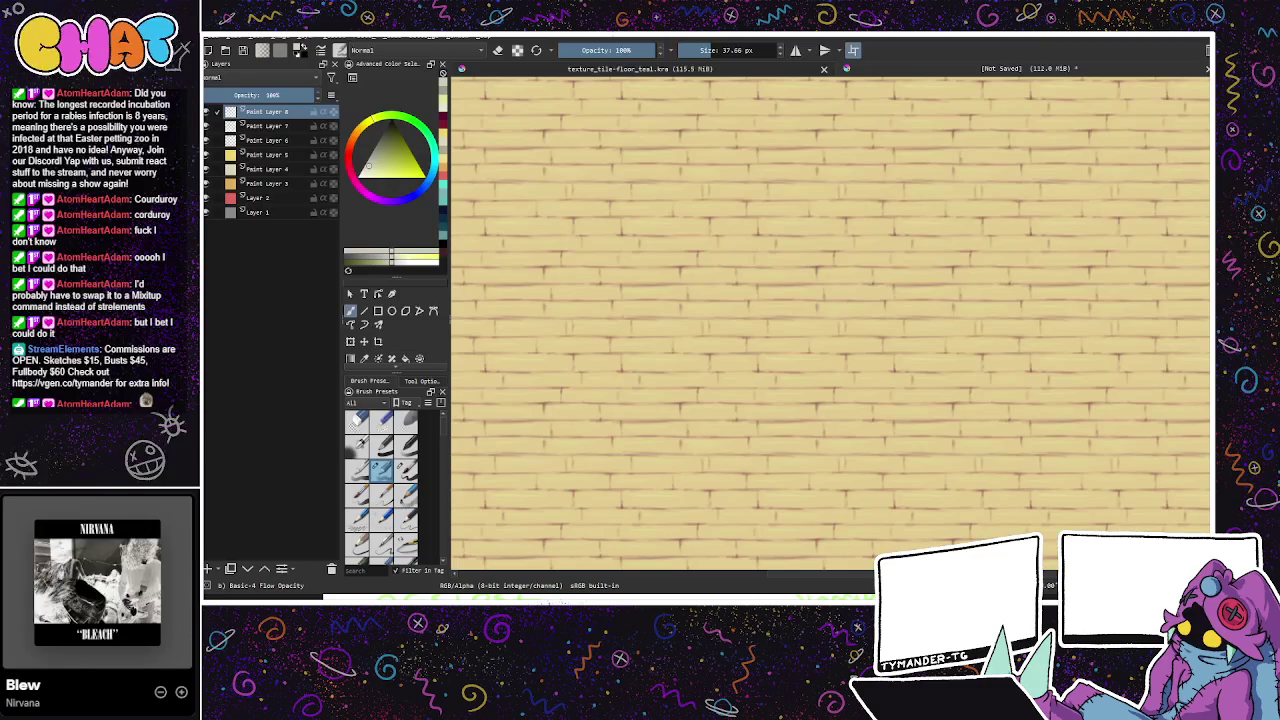
pyautogui.hotkey('ctrl', 'z')
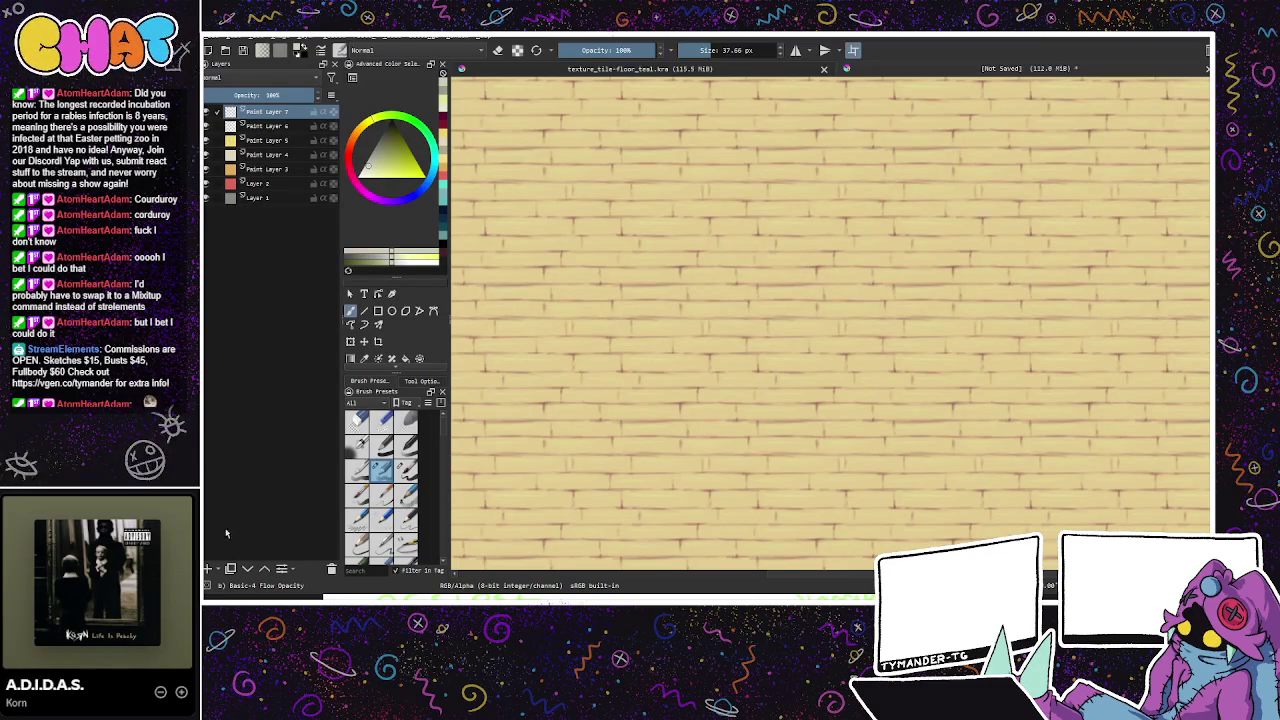
# Step: Redo Paint Layer 8, reduce its opacity slightly, and add Paint Layer 9 above Paint Layer 5
pyautogui.hotkey('ctrl', 'shift', 'z')
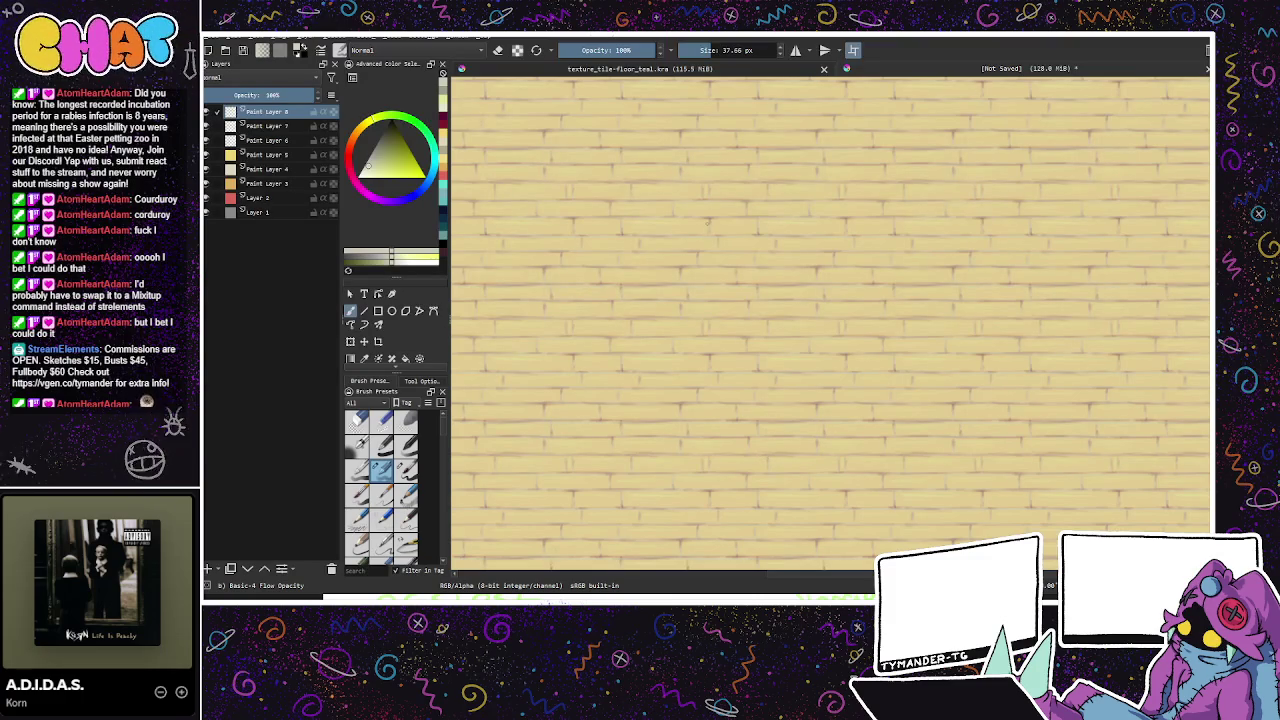
pyautogui.moveTo(878, 411); pyautogui.dragTo(889, 413)
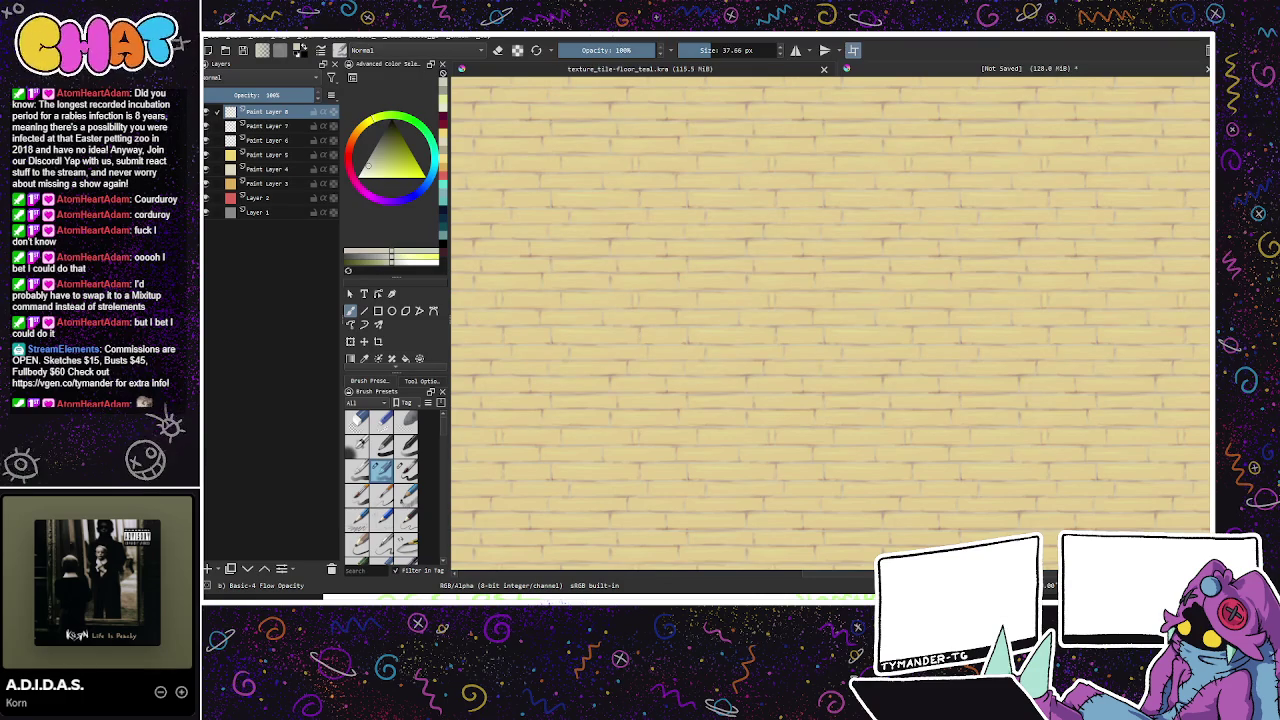
pyautogui.moveTo(917, 466); pyautogui.dragTo(960, 506)
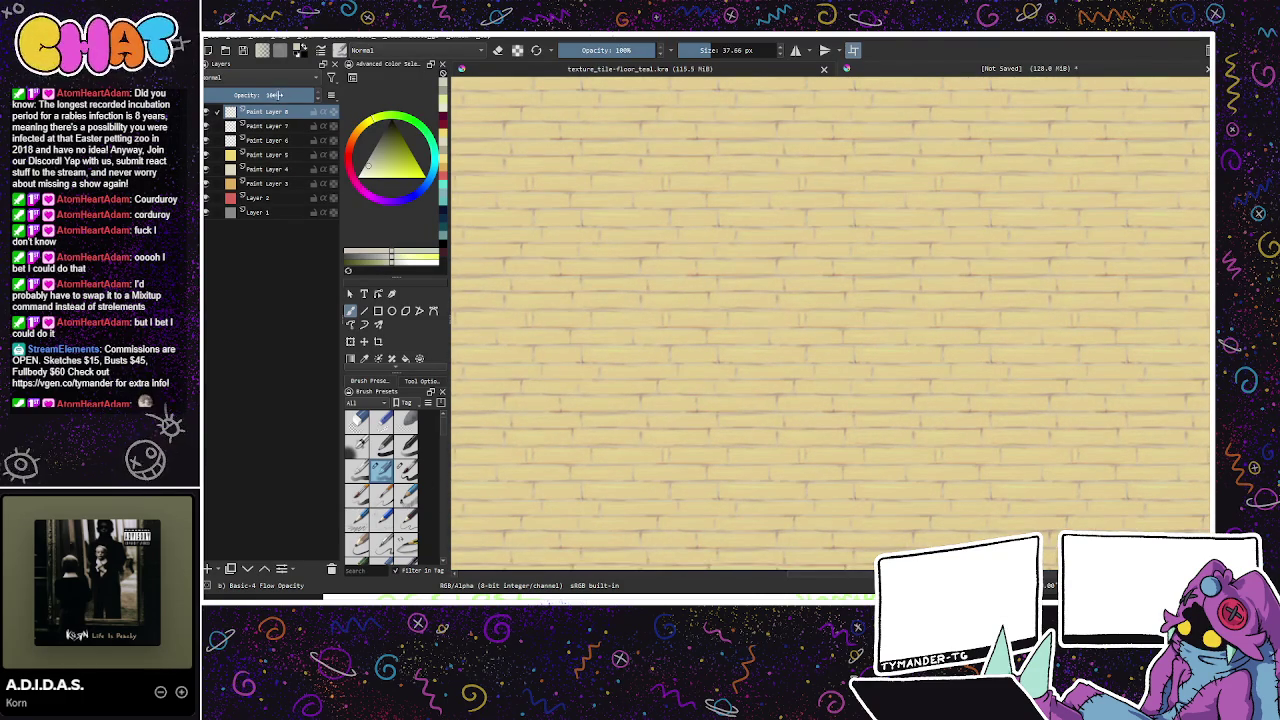
pyautogui.moveTo(277, 94); pyautogui.dragTo(267, 96)
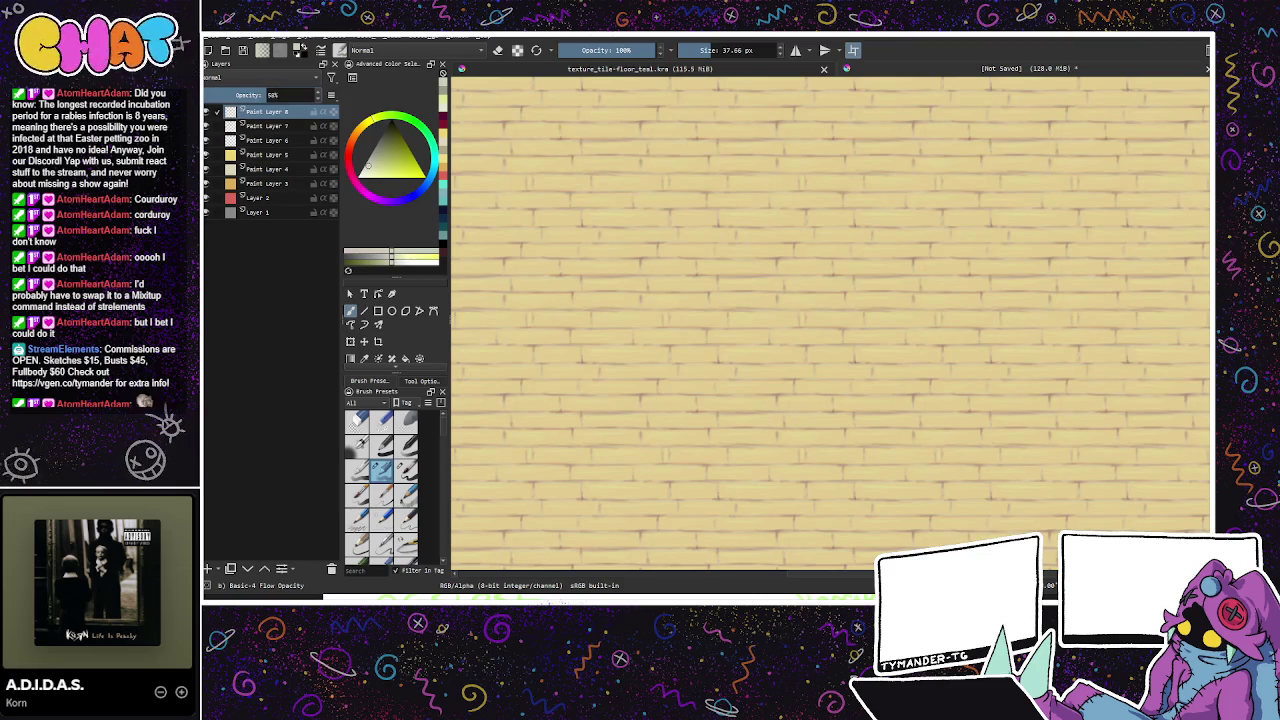
pyautogui.moveTo(805, 443); pyautogui.dragTo(942, 478)
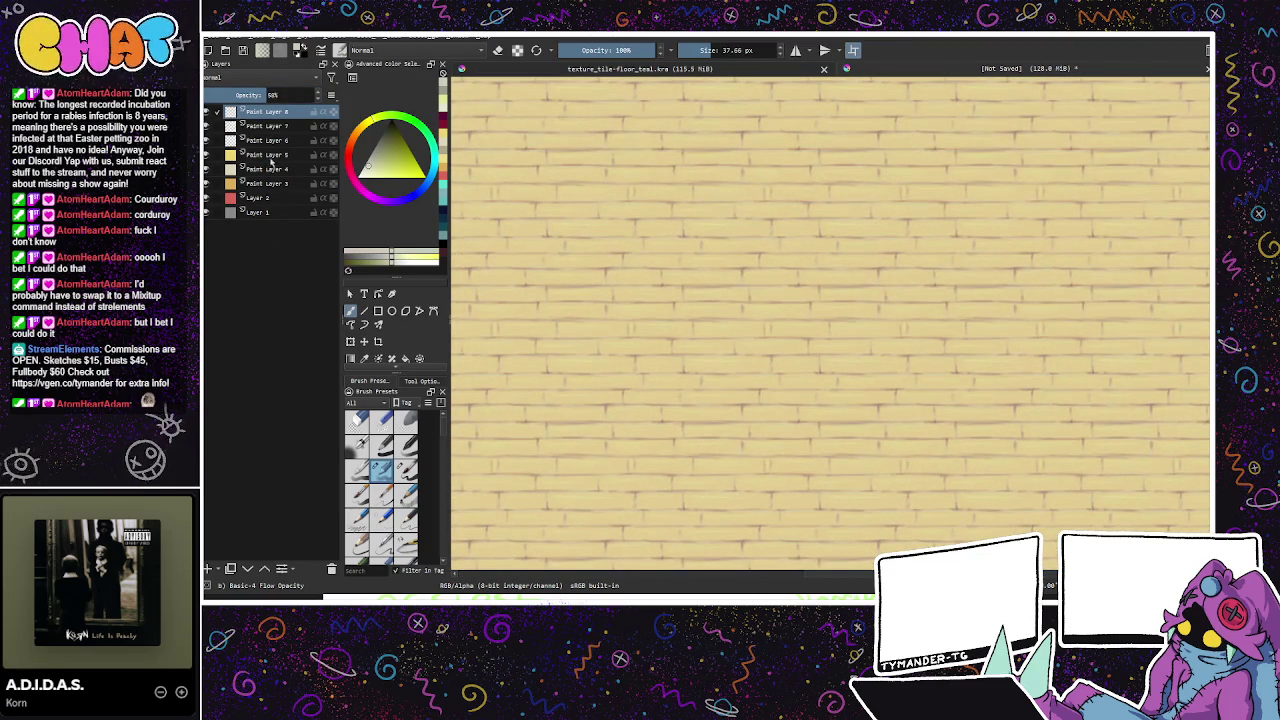
pyautogui.click(278, 157)
pyautogui.click(208, 568)
# Step: Pick a darker pinkish colour, enlarge the brush to about 198 px, and set layer opacity to 78%
pyautogui.moveTo(364, 170); pyautogui.dragTo(368, 173)
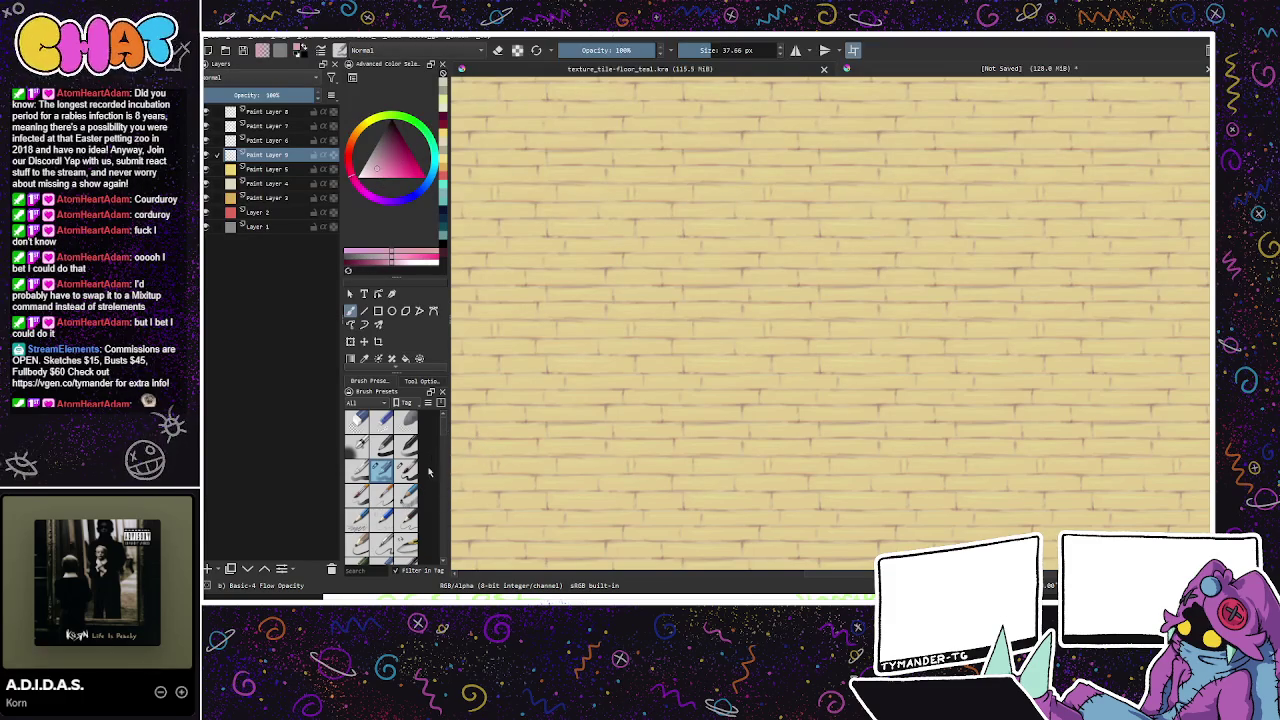
pyautogui.press('x')
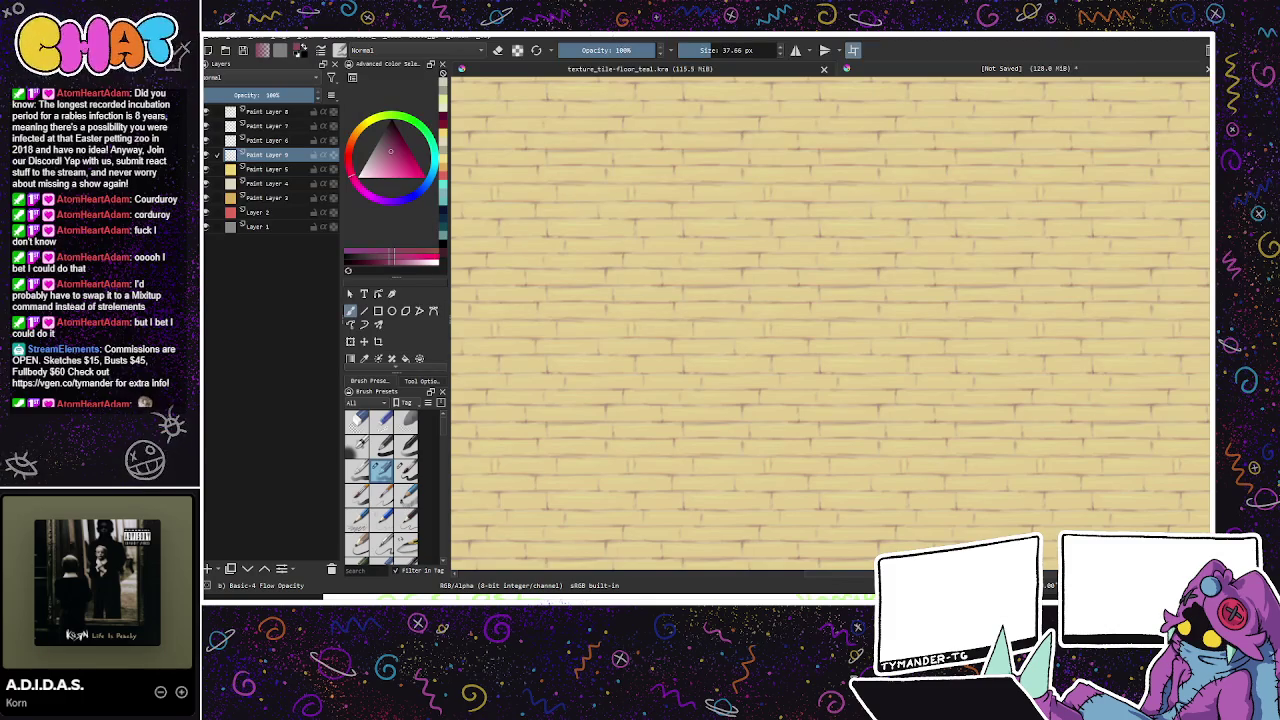
pyautogui.press(']')
pyautogui.press(']')
pyautogui.press(']')
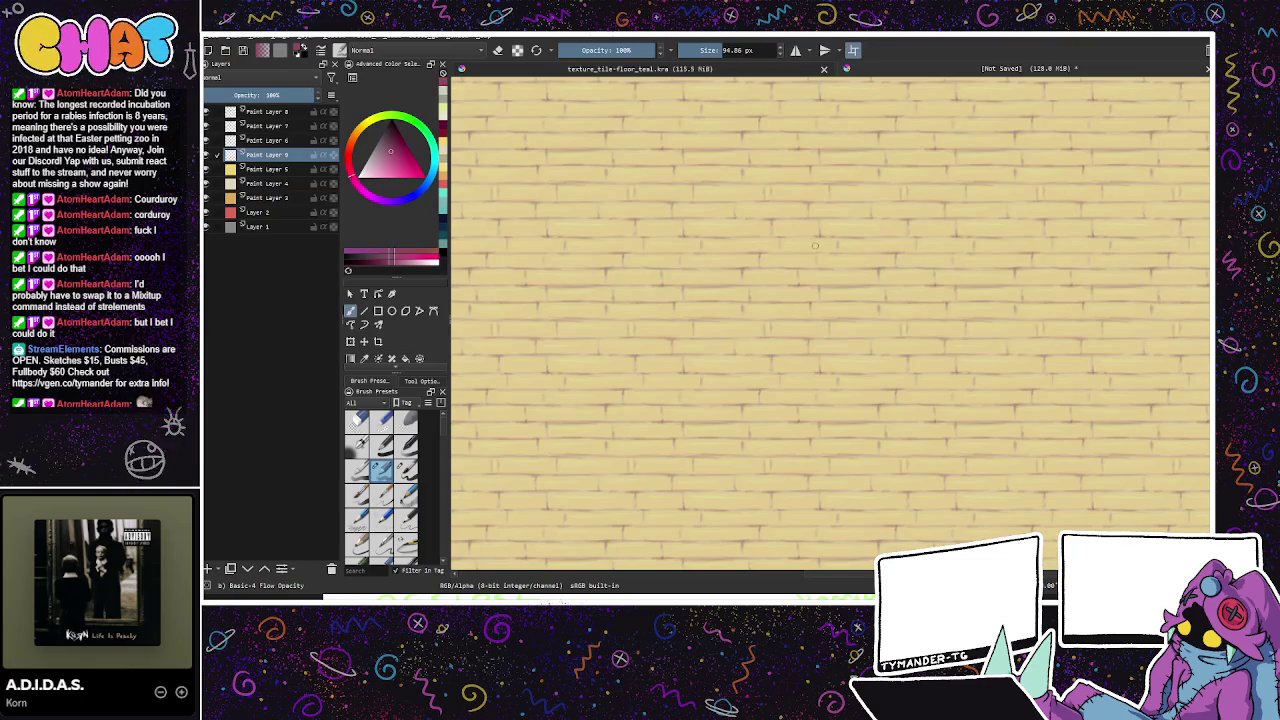
pyautogui.press(']')
pyautogui.press(']')
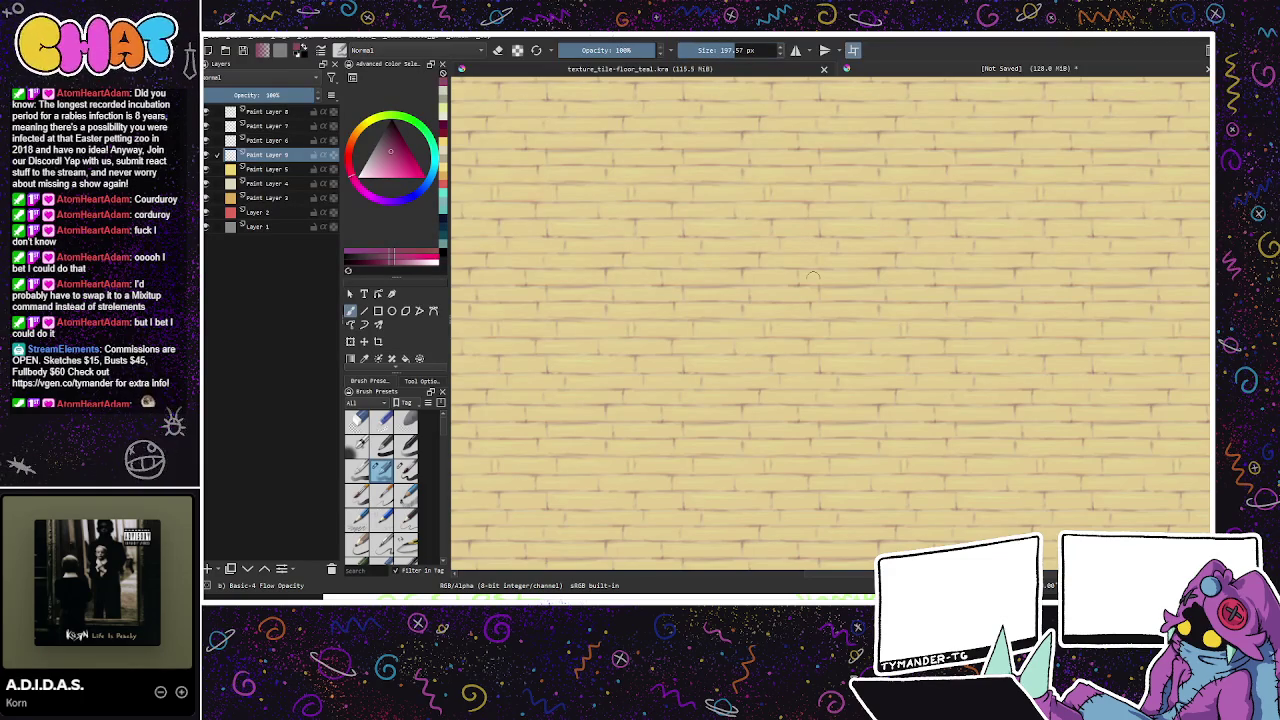
pyautogui.click(294, 95)
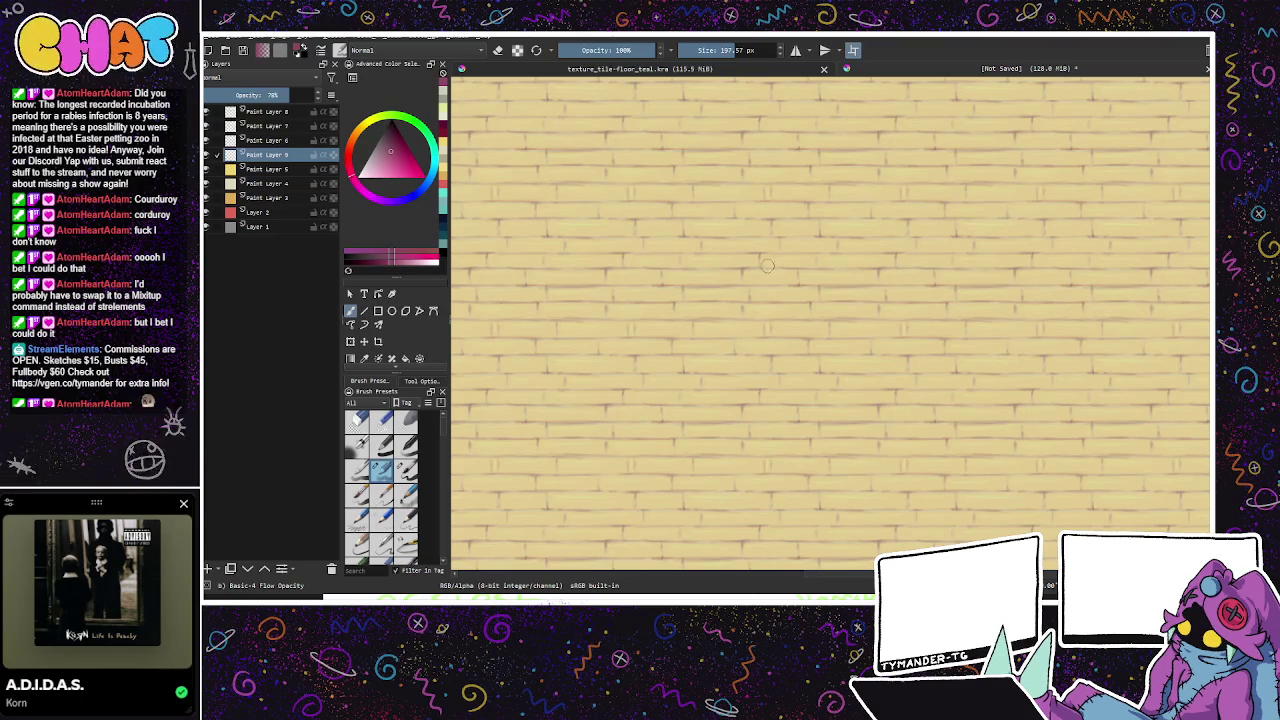
# Step: Paint soft darker tints over scattered bricks, then switch to the mahogany wood document
pyautogui.moveTo(762, 261); pyautogui.dragTo(810, 258)
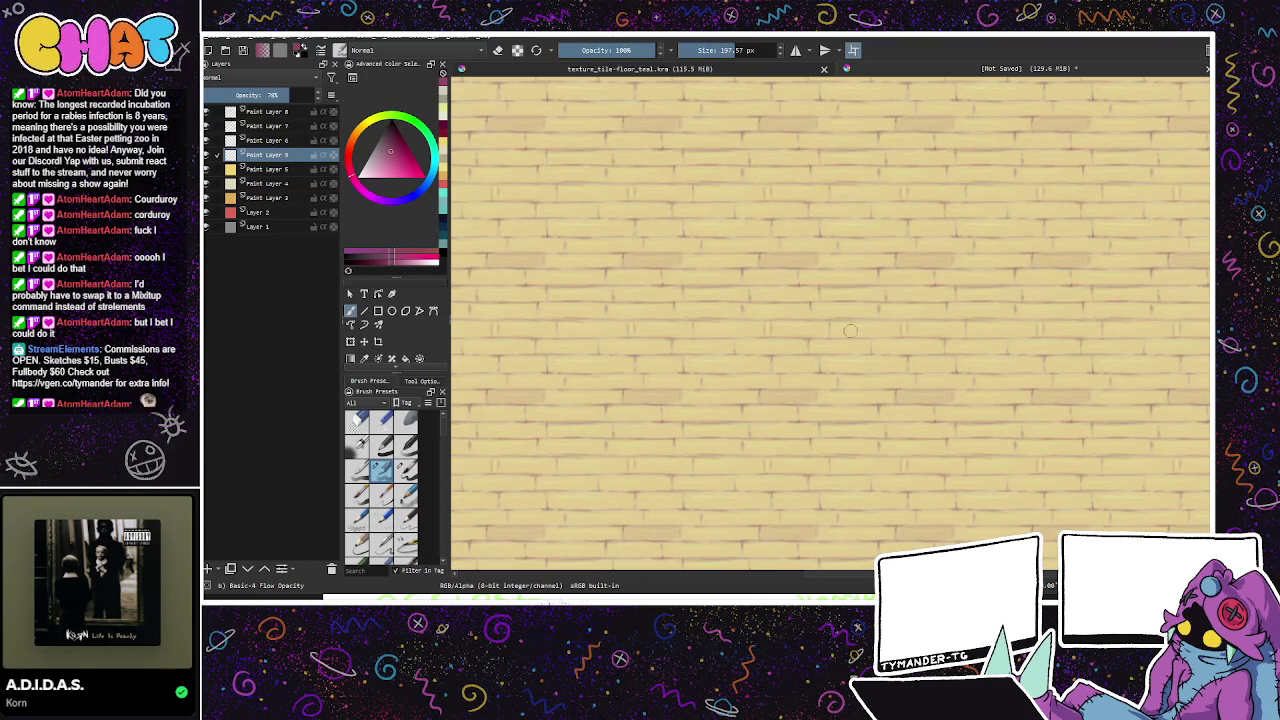
pyautogui.moveTo(850, 330); pyautogui.dragTo(645, 224)
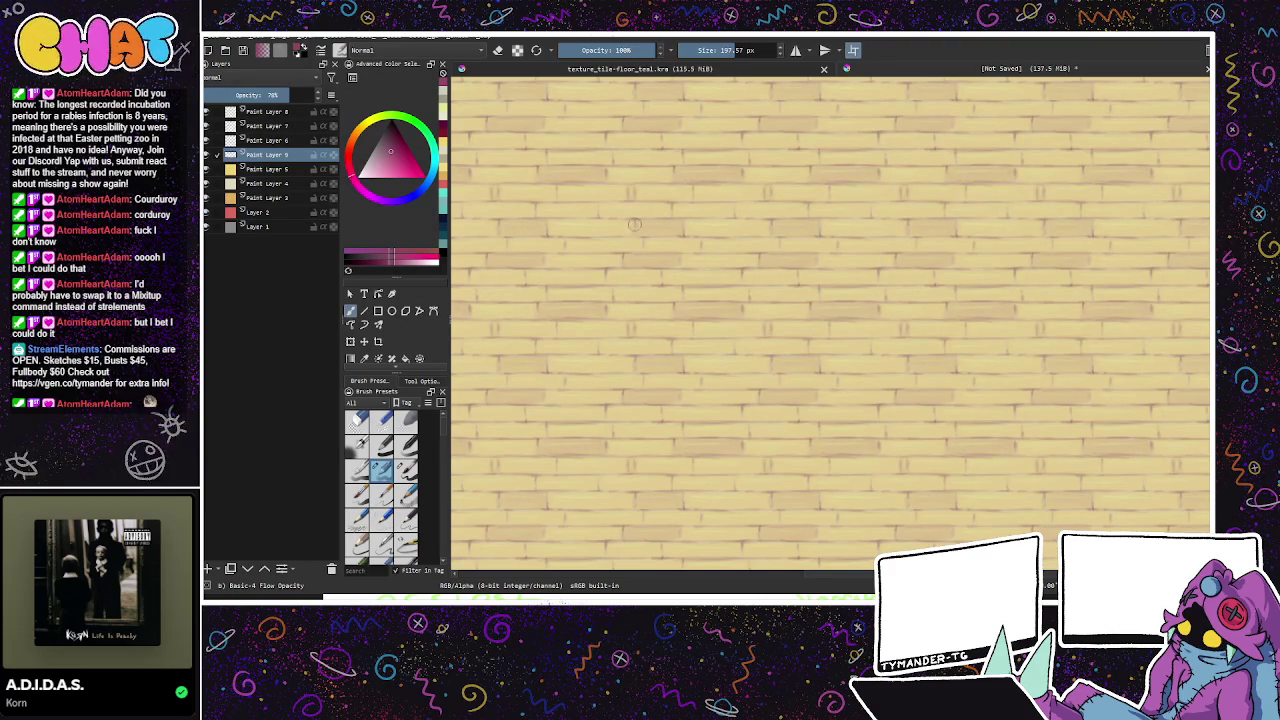
pyautogui.moveTo(749, 253); pyautogui.dragTo(779, 289)
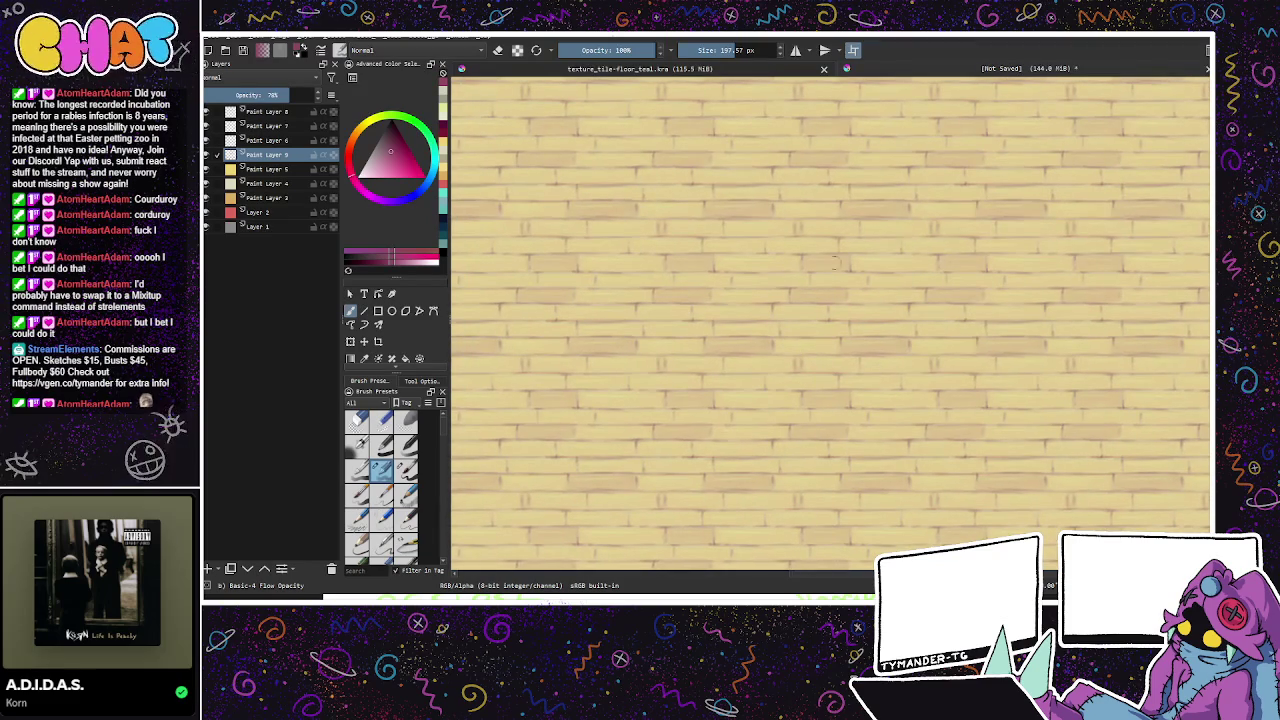
pyautogui.moveTo(845, 263); pyautogui.dragTo(784, 270)
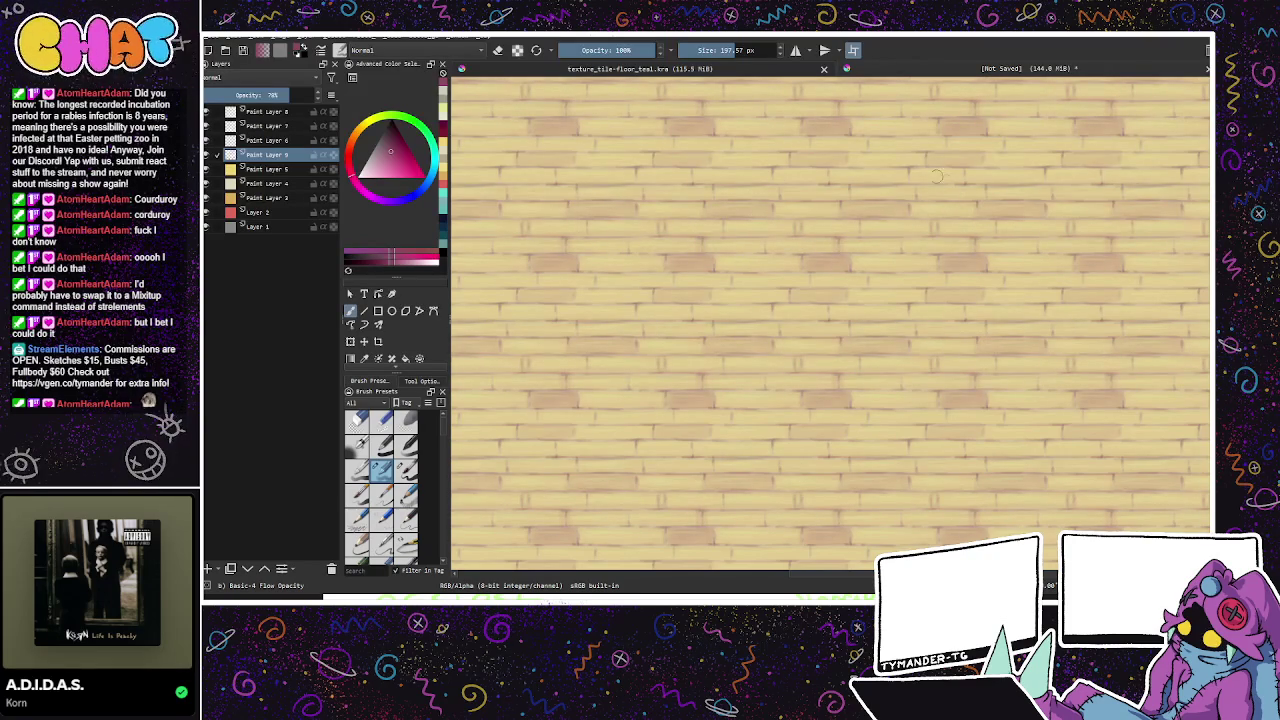
pyautogui.hotkey('ctrl', 'Tab')
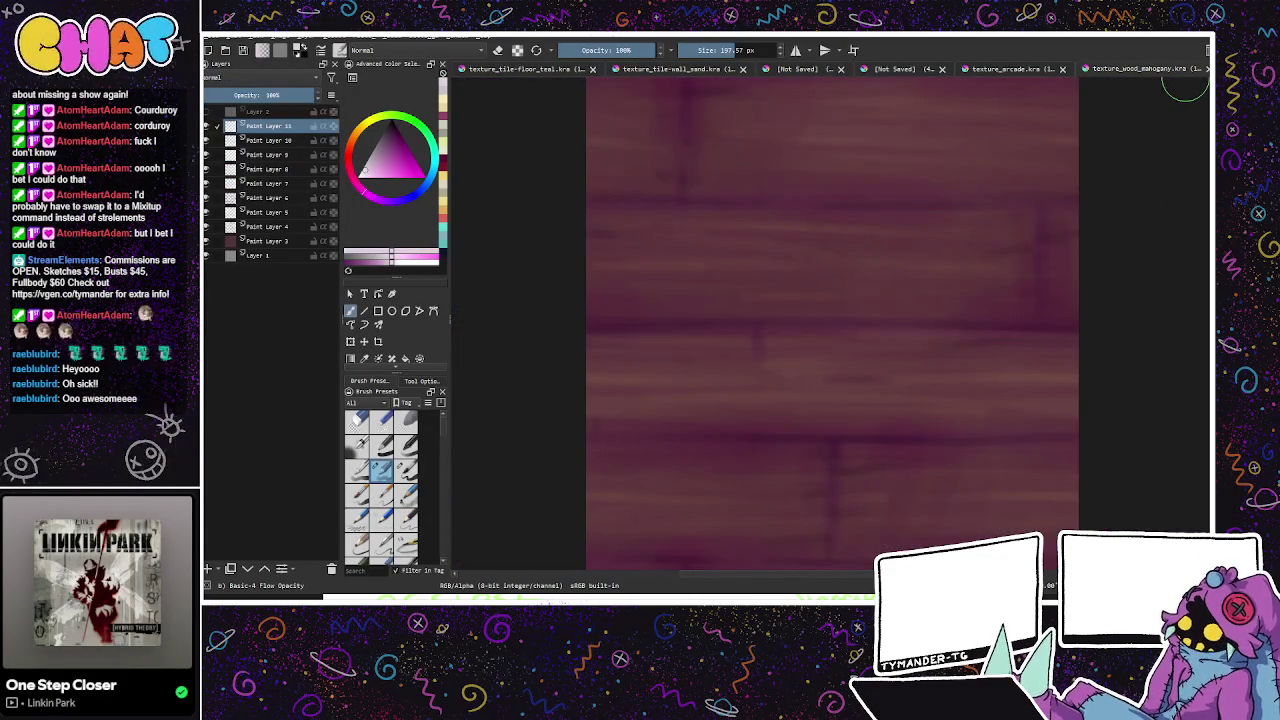
# Step: Check the mahogany texture tiles seamlessly in wrap-around mode, then move to the lavender document
pyautogui.click(853, 50)
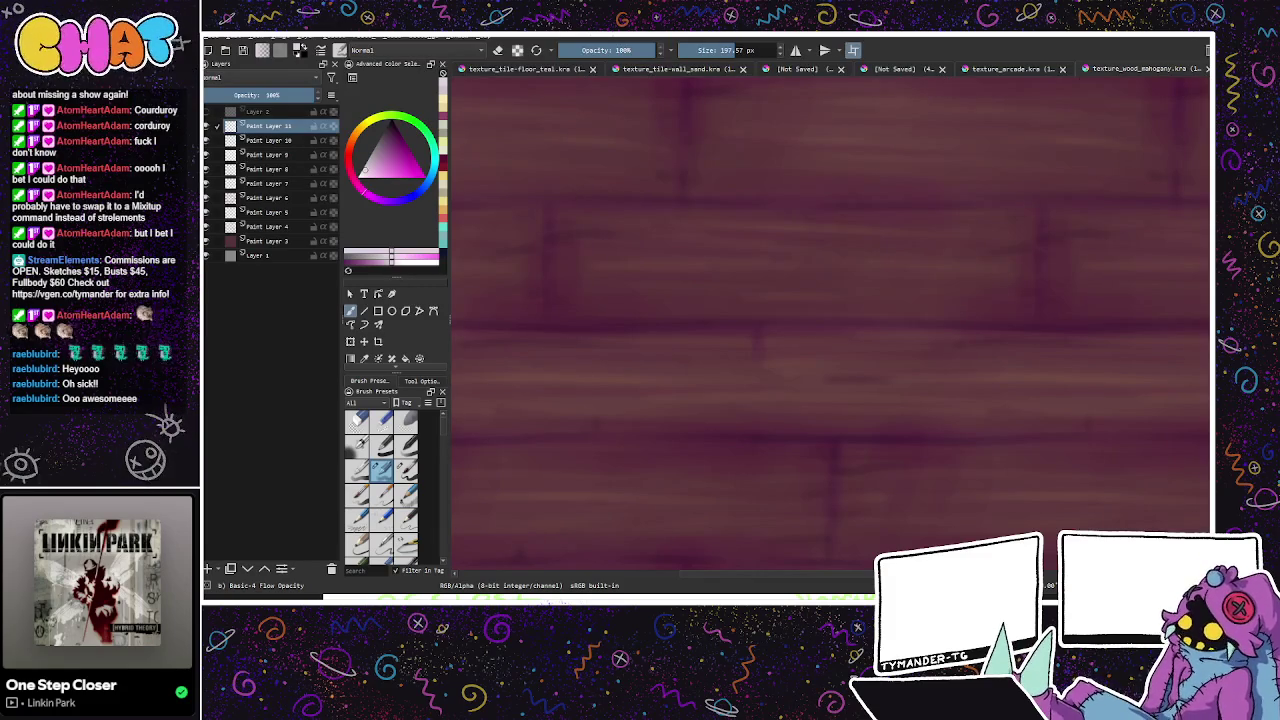
pyautogui.press('-')
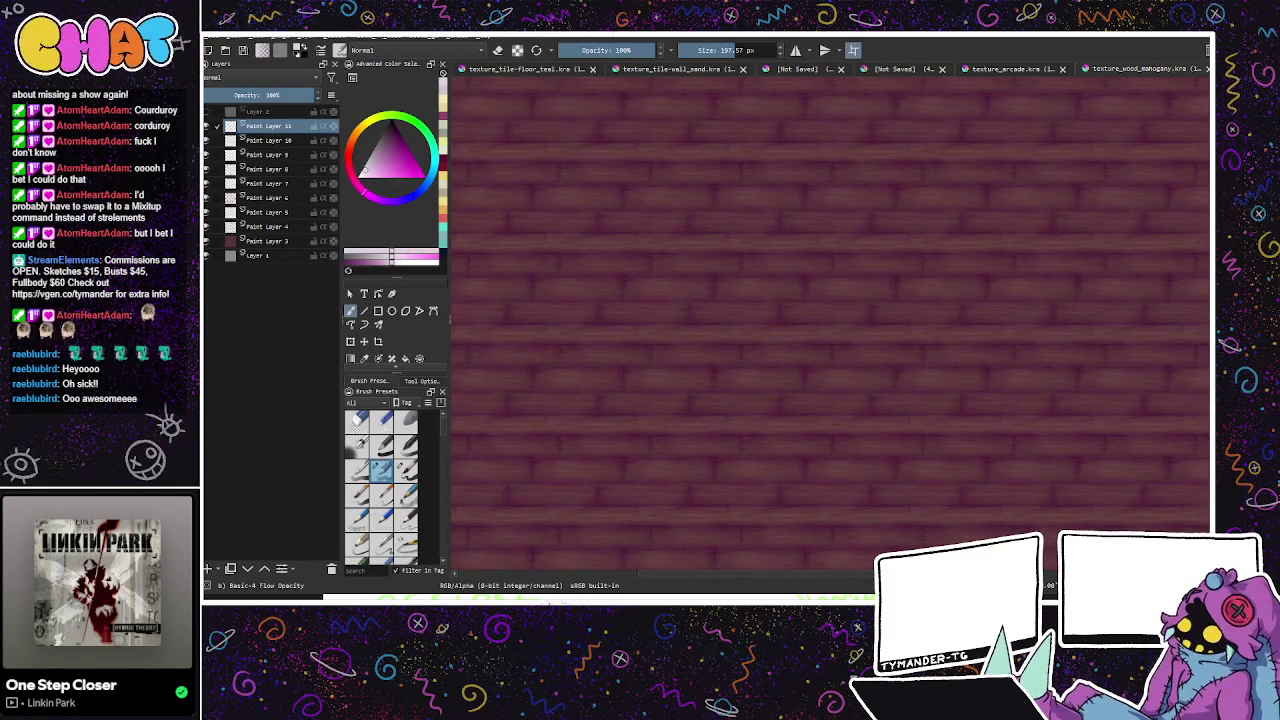
pyautogui.press('+')
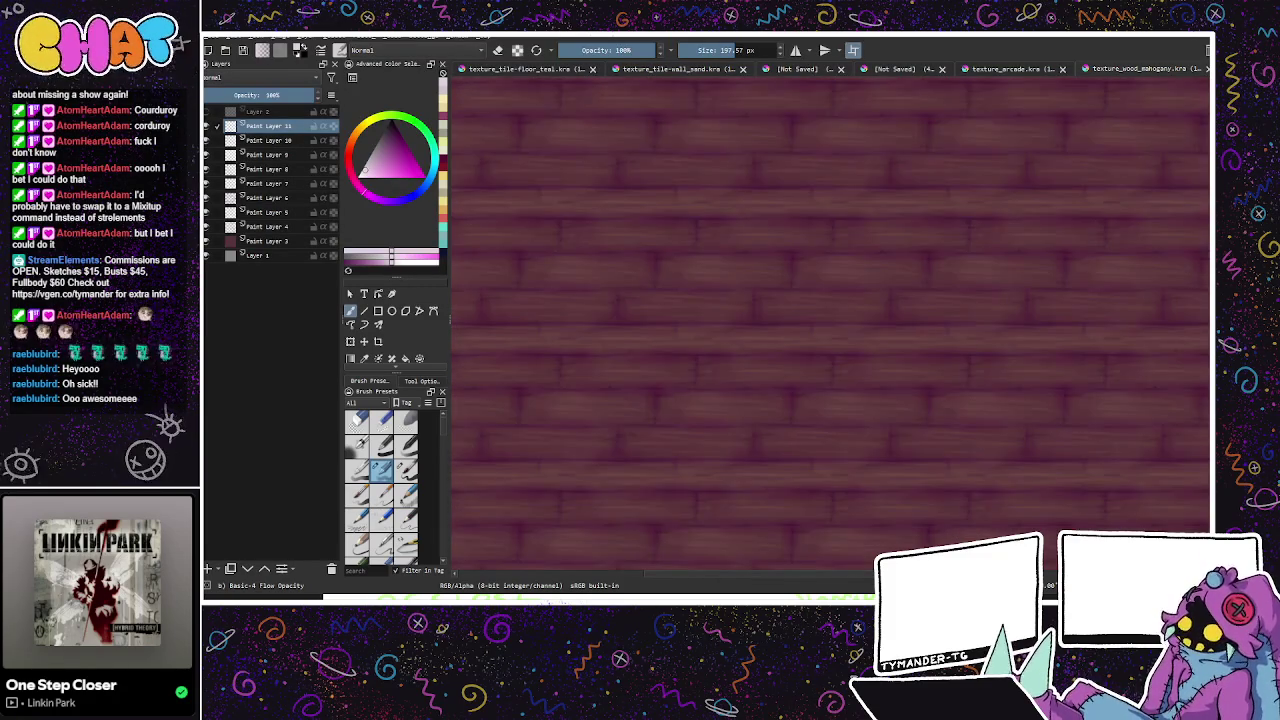
pyautogui.press('+')
pyautogui.press('-')
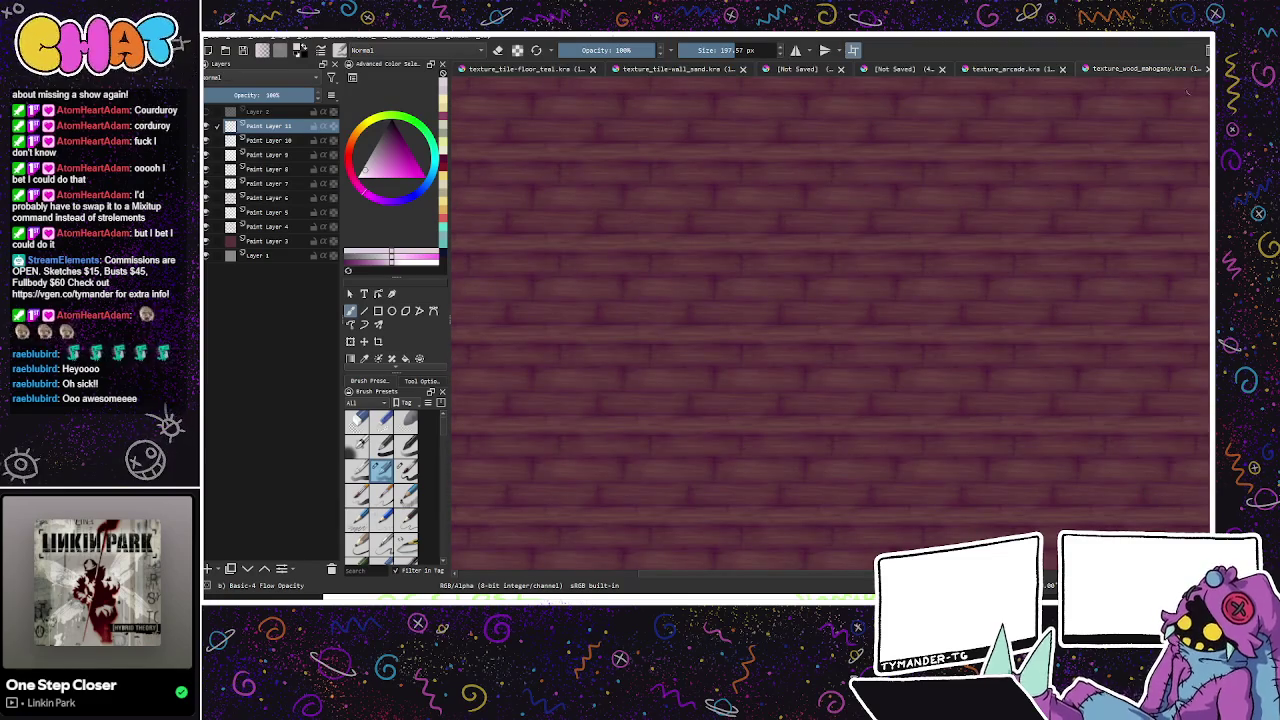
pyautogui.hotkey('ctrl', 'shift', 'Tab')
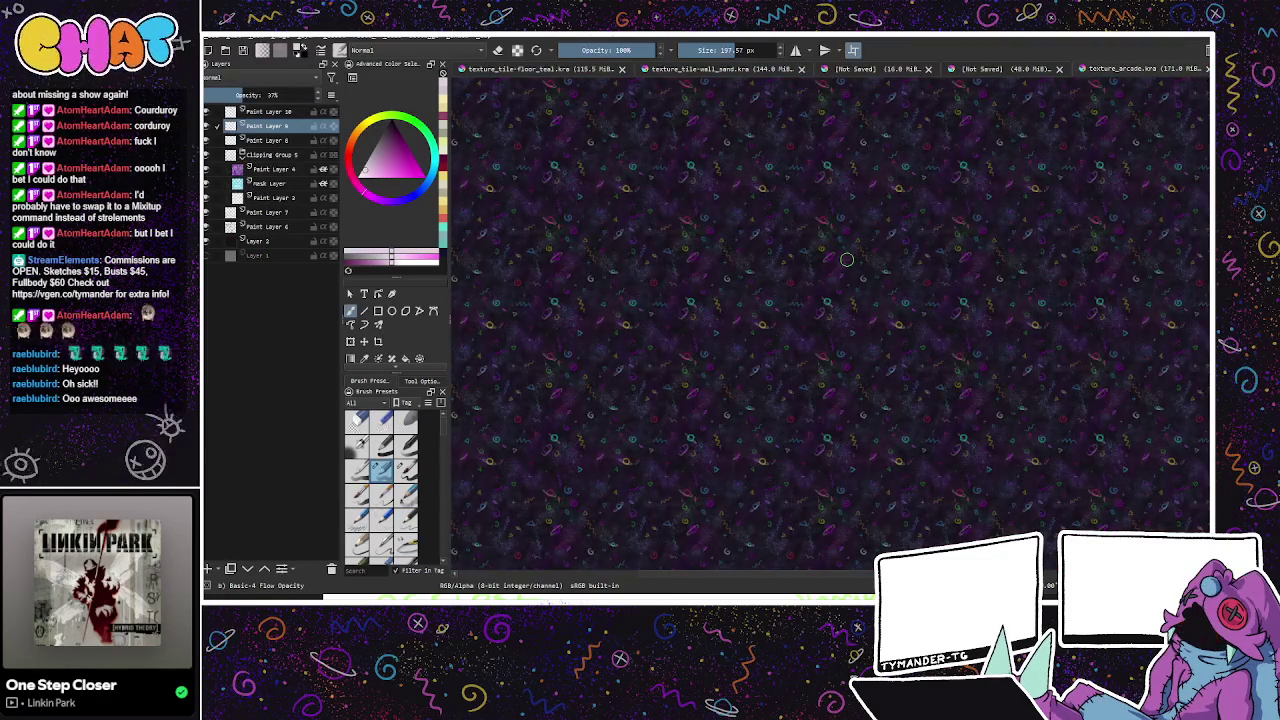
pyautogui.hotkey('ctrl', 'shift', 'Tab')
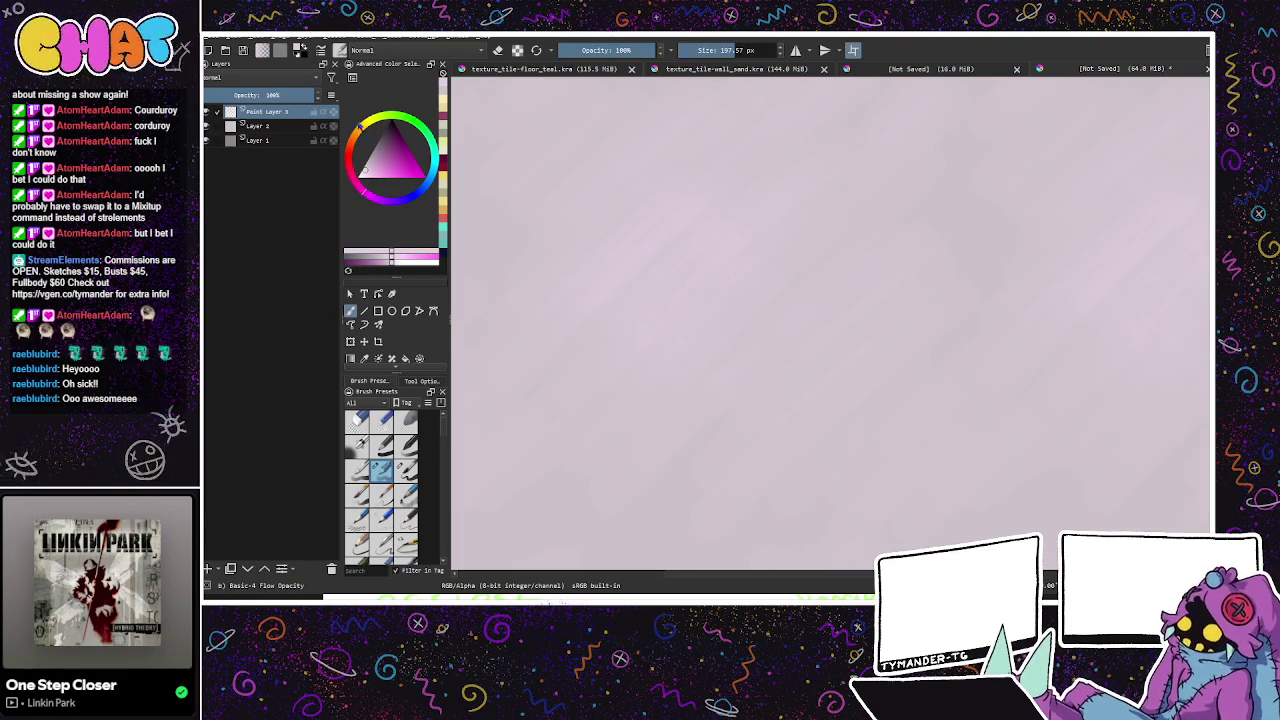
# Step: Pick a pink colour, add Paint Layer 4, and try diagonal strokes, undoing the misfires
pyautogui.click(392, 157)
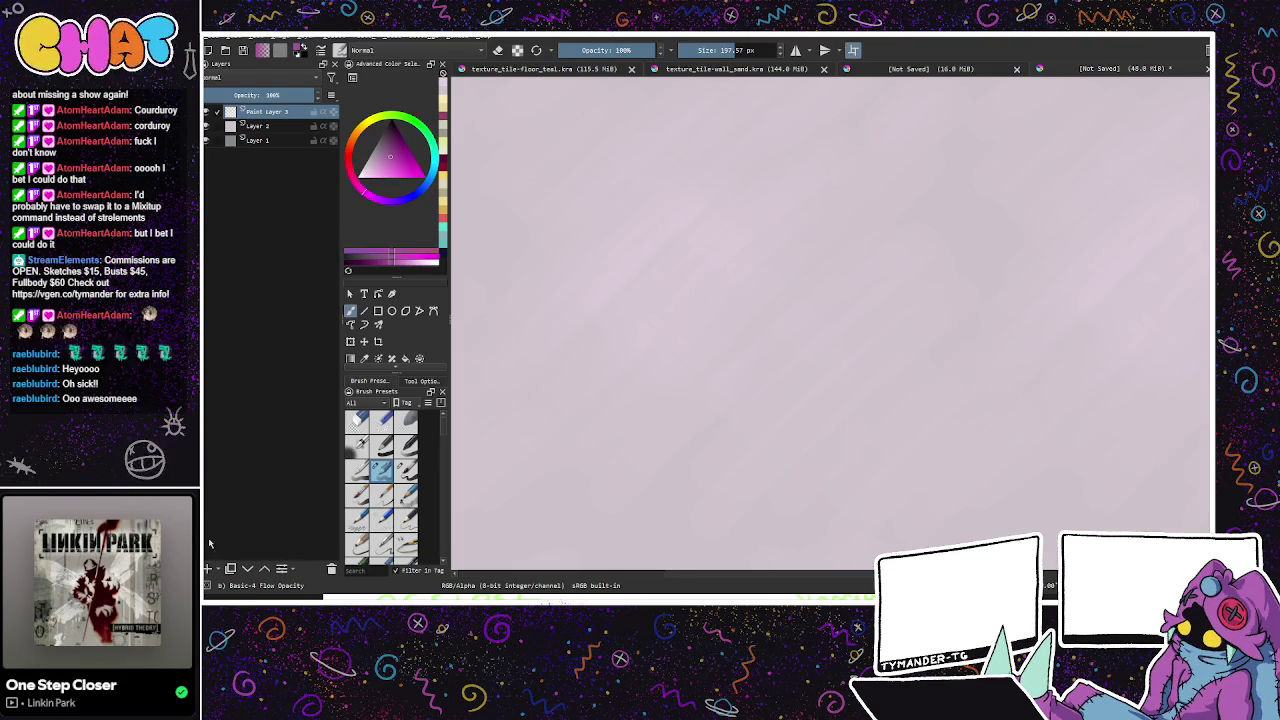
pyautogui.click(391, 149)
pyautogui.press('Insert')
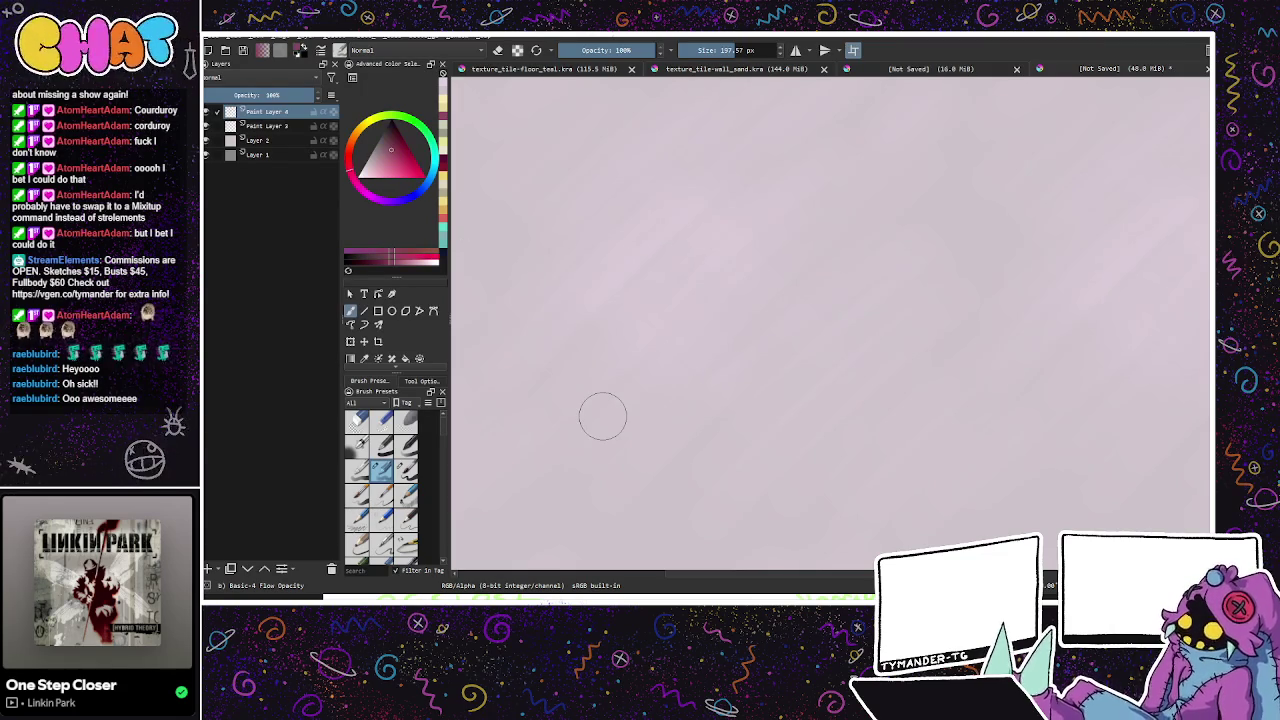
pyautogui.moveTo(723, 340)
pyautogui.mouseDown()
pyautogui.moveTo(703, 311)
pyautogui.moveTo(612, 404)
pyautogui.mouseUp()
pyautogui.moveTo(645, 335)
pyautogui.mouseDown()
pyautogui.moveTo(735, 230)
pyautogui.moveTo(701, 252)
pyautogui.mouseUp()
pyautogui.hotkey('ctrl', 'z')
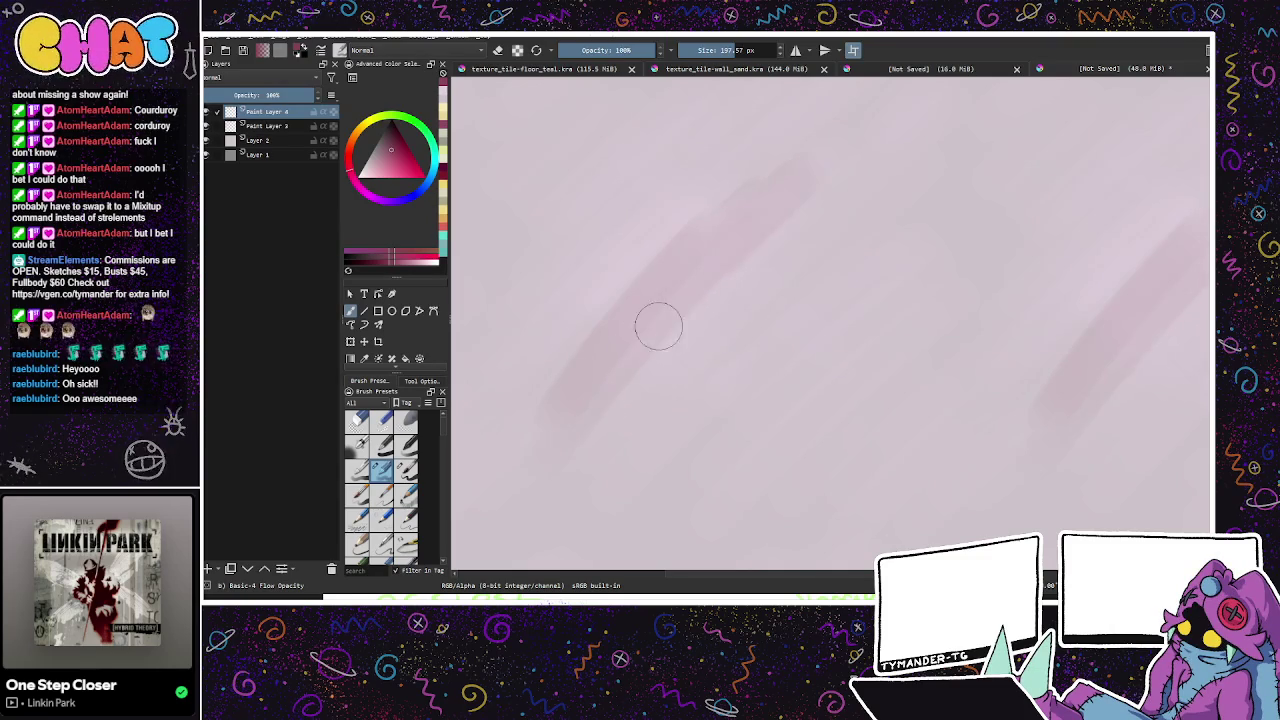
pyautogui.moveTo(591, 486)
pyautogui.mouseDown()
pyautogui.moveTo(871, 194)
pyautogui.moveTo(827, 172)
pyautogui.mouseUp()
pyautogui.hotkey('ctrl', 'z')
pyautogui.hotkey('ctrl', 'z')
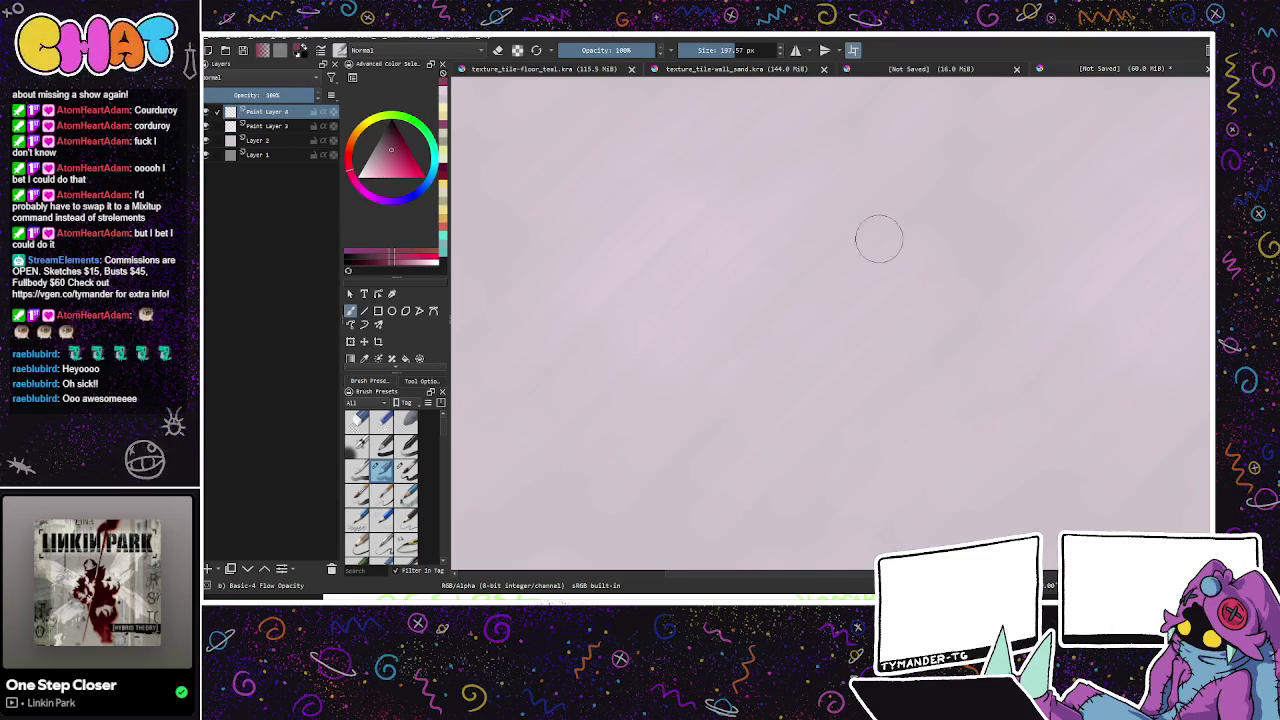
pyautogui.hotkey('ctrl', 'z')
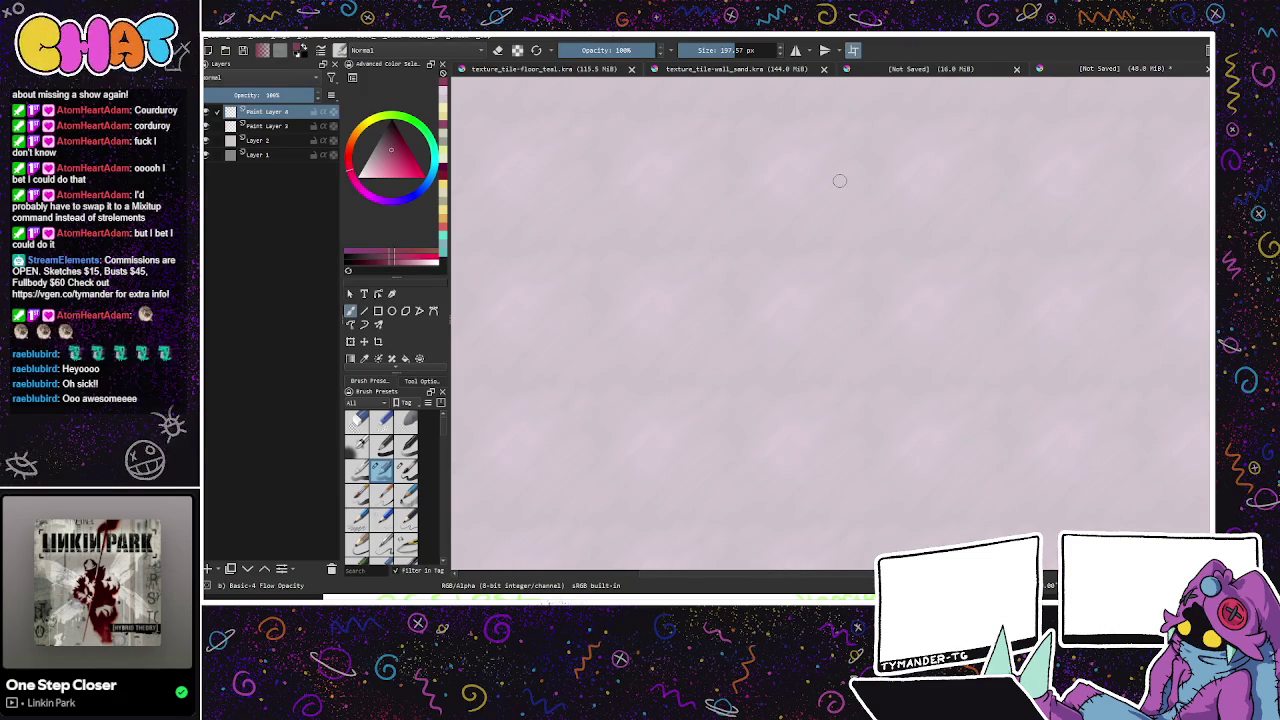
# Step: Enlarge the brush to about 417 px and paint soft blended diagonal pink stripes across the canvas
pyautogui.moveTo(840, 181); pyautogui.dragTo(784, 259)
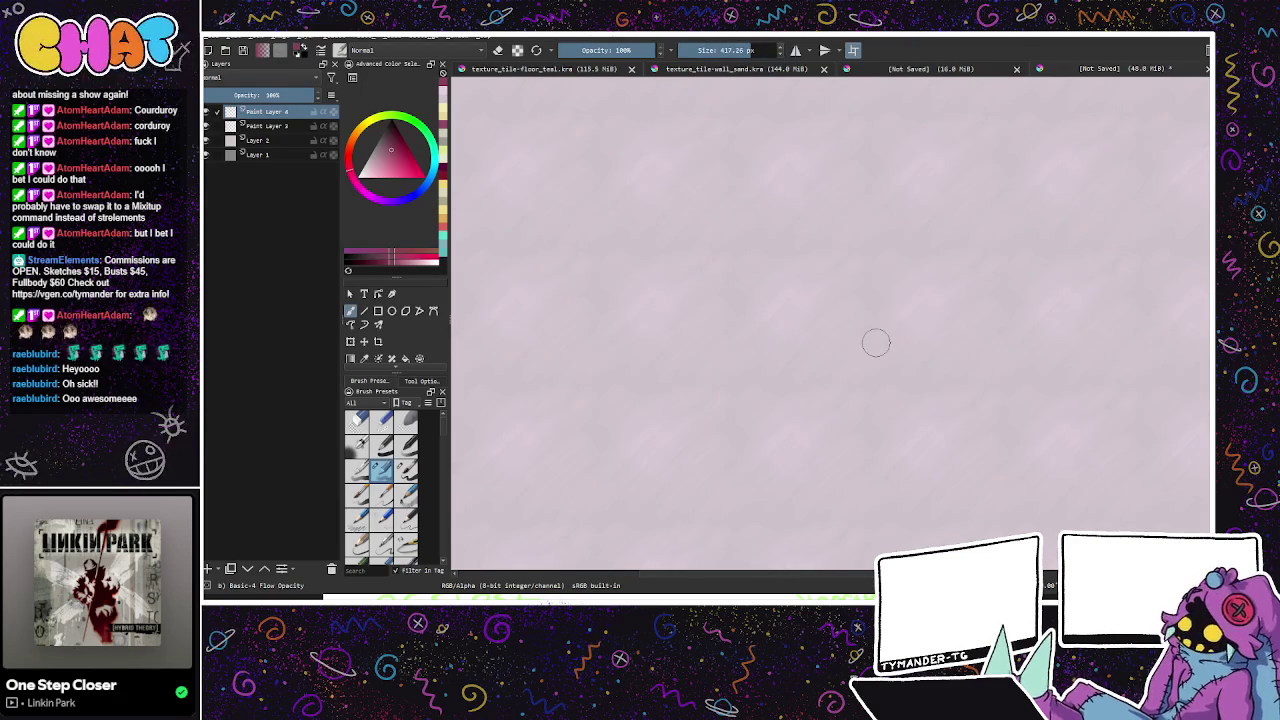
pyautogui.moveTo(831, 314); pyautogui.dragTo(760, 383)
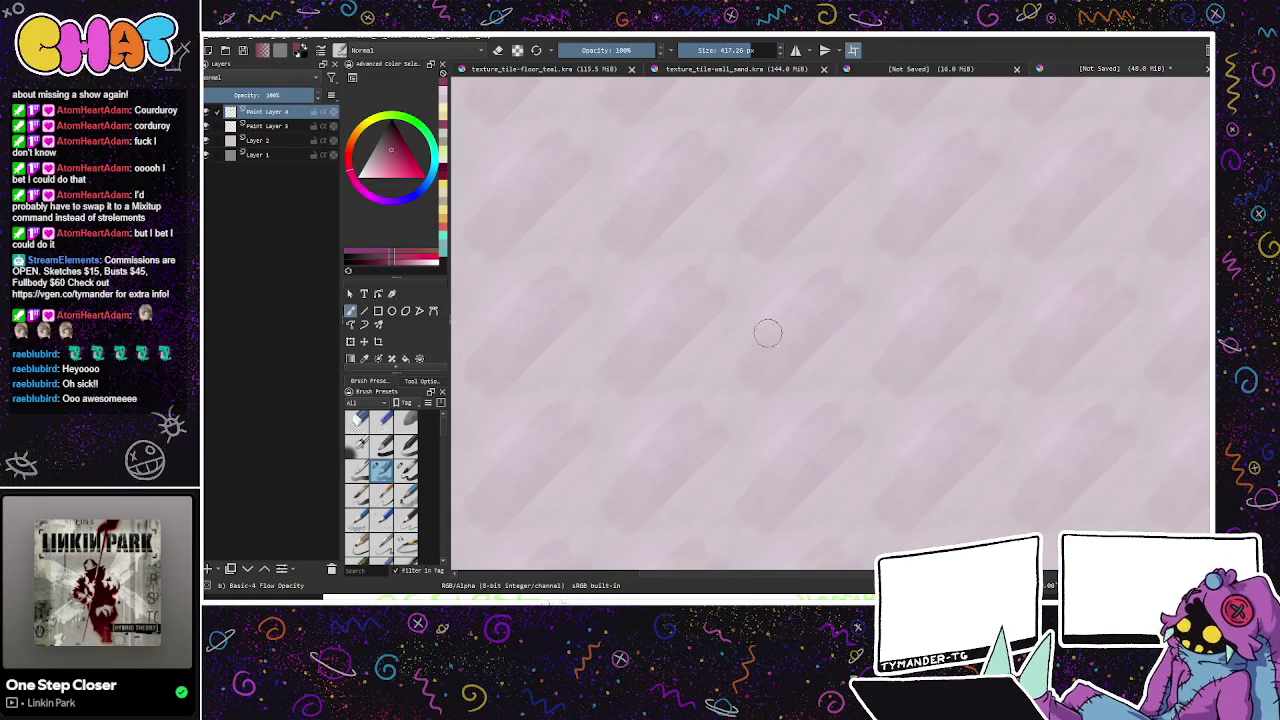
pyautogui.moveTo(703, 346); pyautogui.dragTo(774, 246)
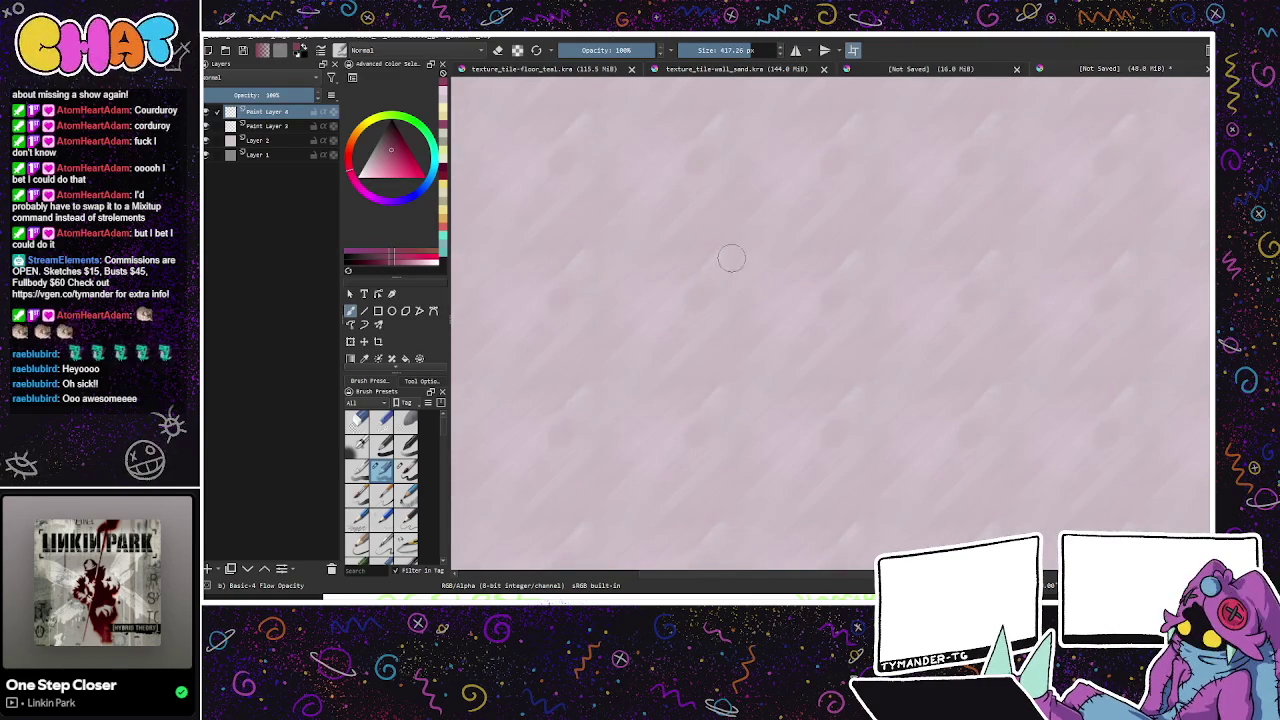